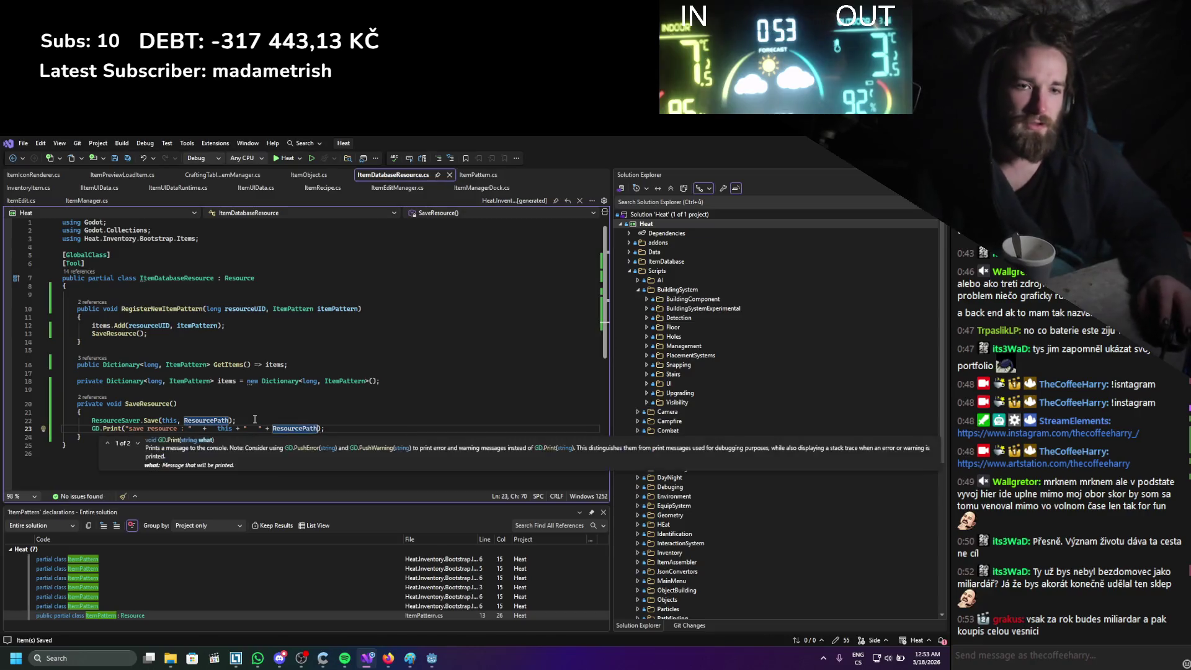
Save ItemDatabaseResource.cs, then rebuild the .NET project from Godot's Build hammer.
click(254, 420)
key(ctrl+s)
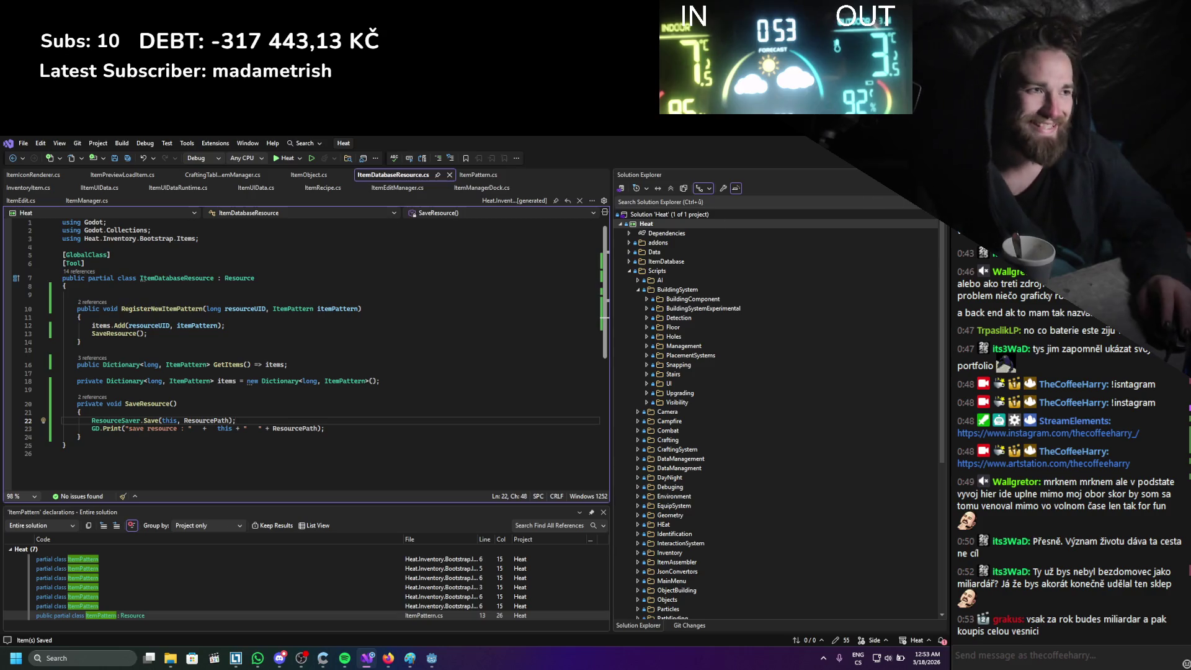
key(alt+Tab)
click(777, 162)
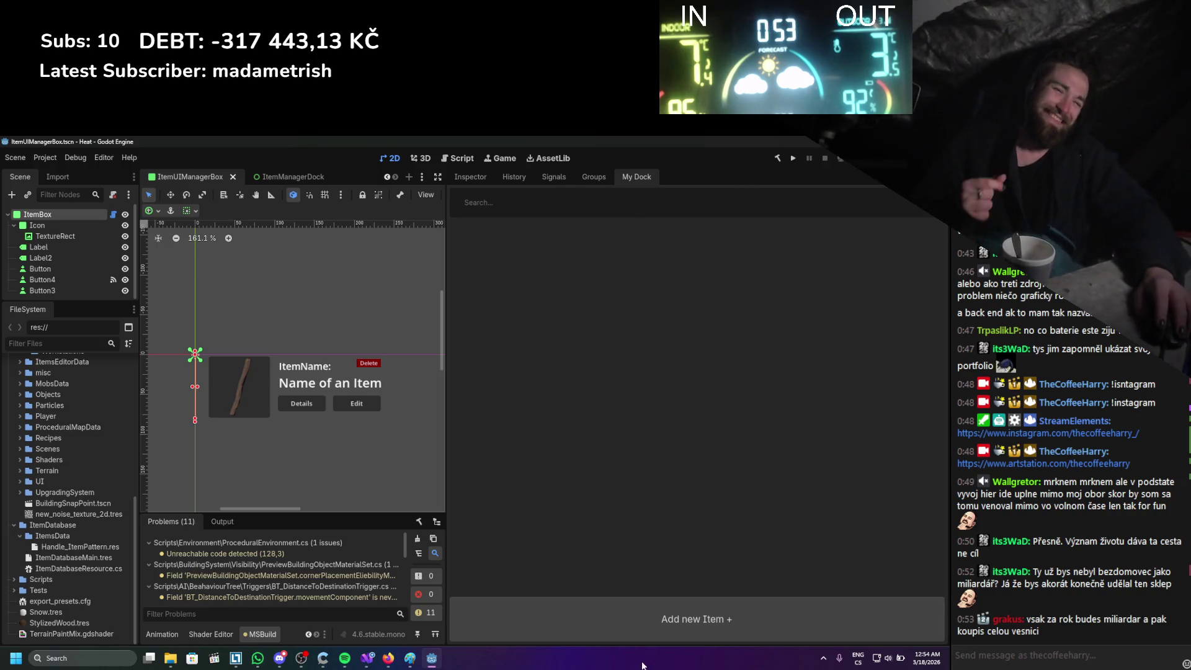
Add a new item entry to My Dock and glance at the code in Visual Studio.
click(668, 628)
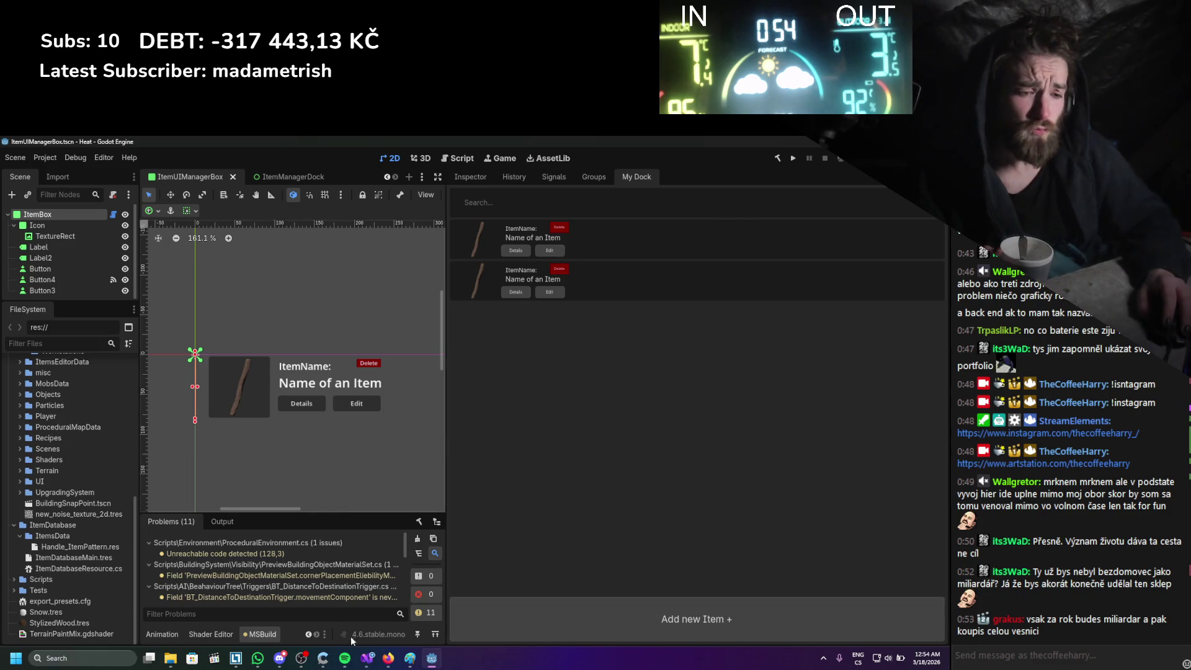
click(368, 658)
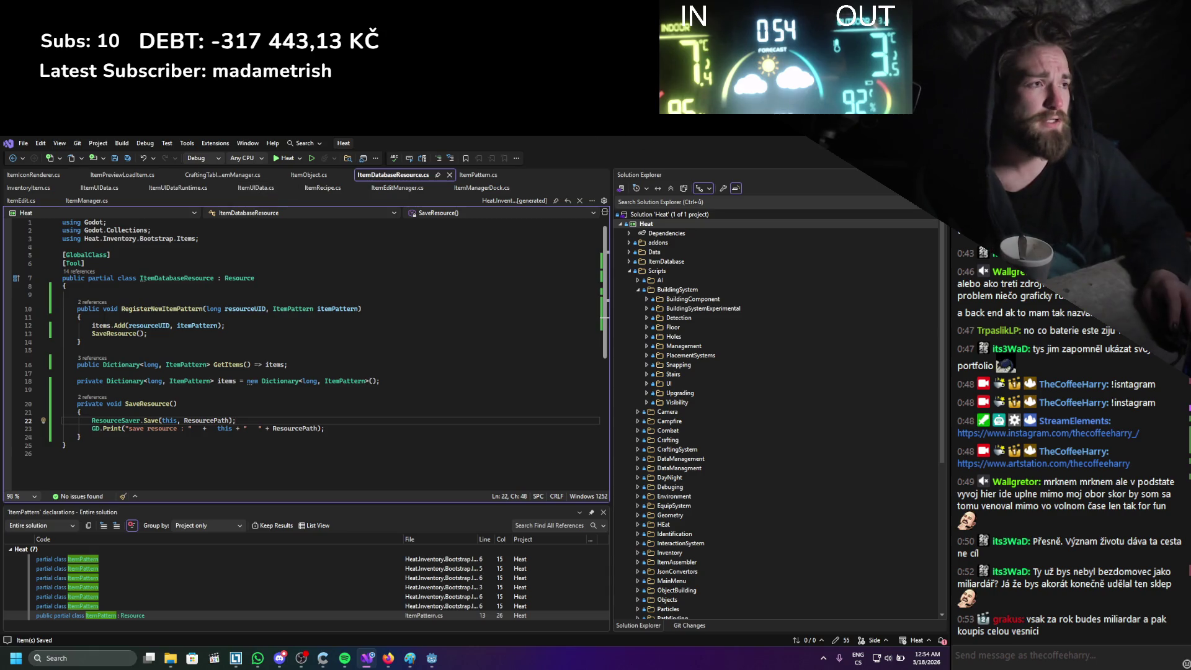
key(alt+Tab)
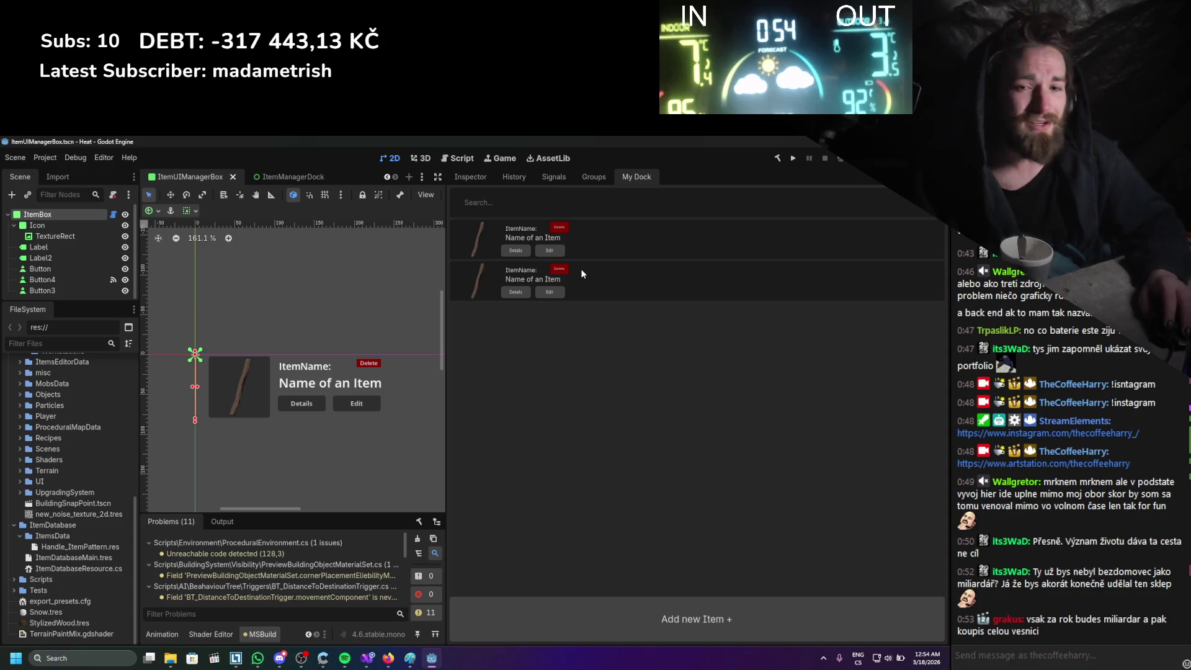
Look over the Input Map list in Project Settings, then close the window.
click(58, 158)
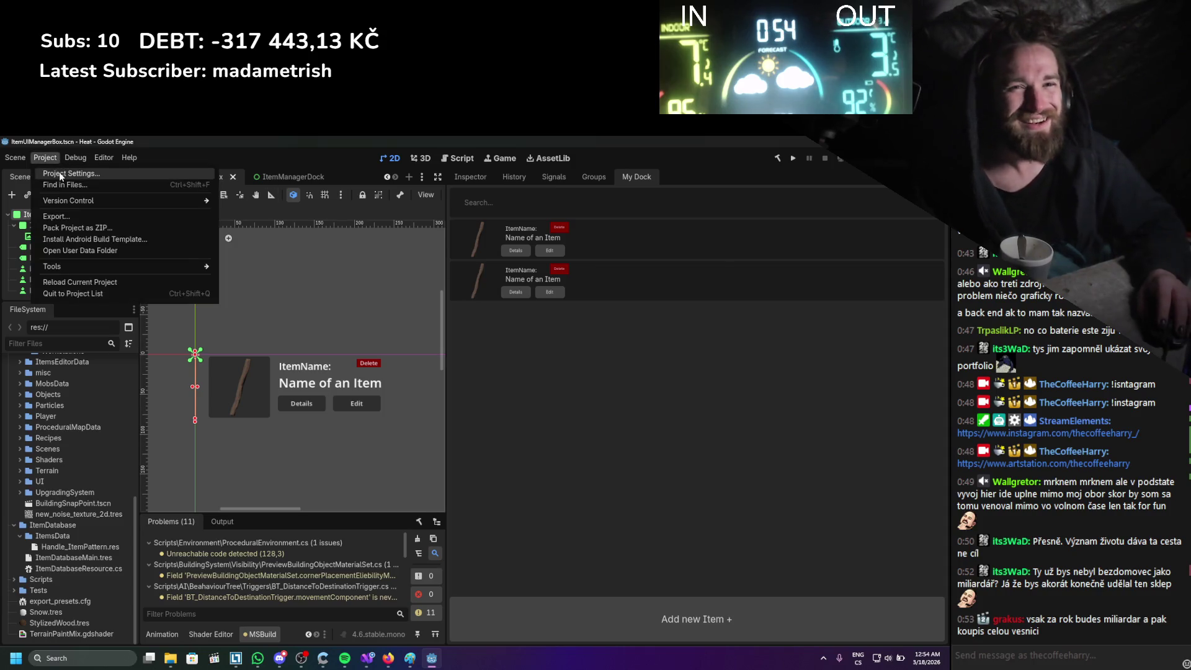
click(180, 175)
click(96, 188)
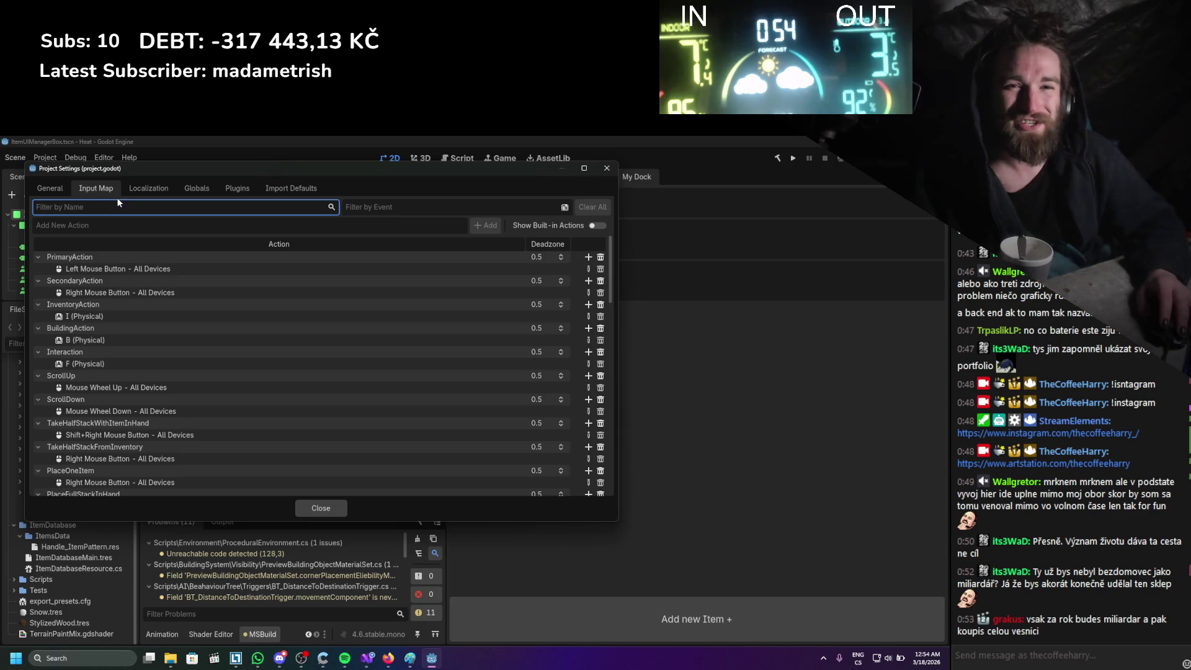
click(607, 168)
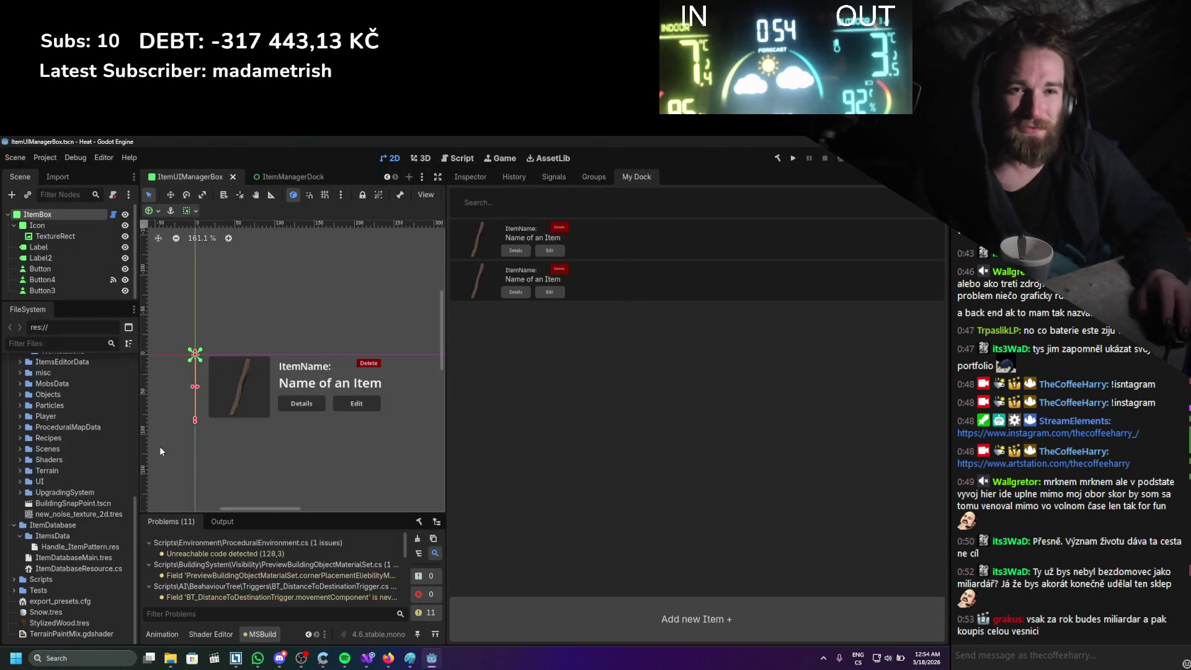
Close the ItemManagerDock and ItemUIManagerBox scene tabs, leaving ItemEditBox in front.
middle_click(271, 180)
middle_click(270, 180)
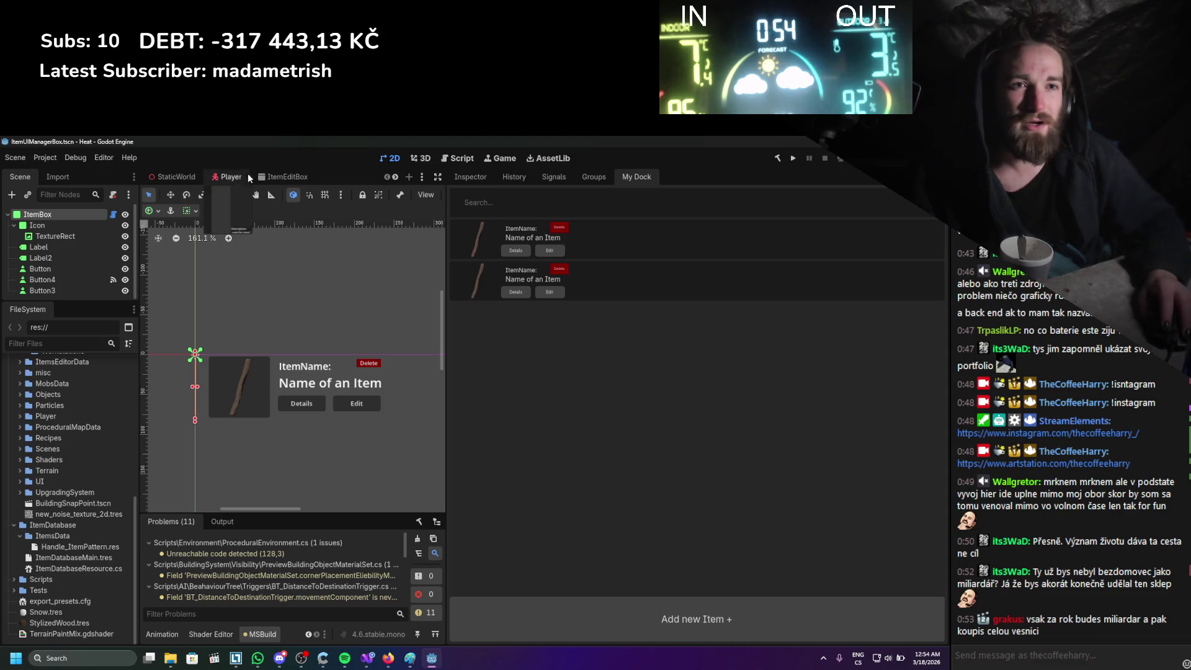
click(279, 175)
scroll(277, 177, down, 2)
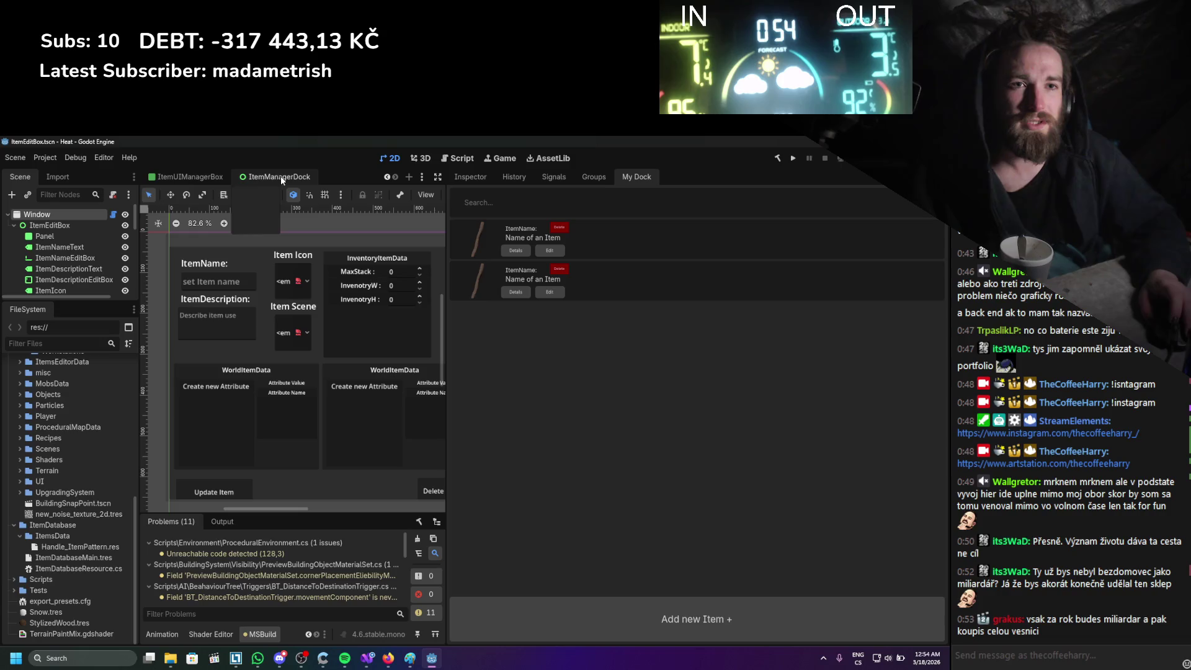
scroll(92, 438, up, 4)
scroll(183, 441, up, 5)
scroll(87, 466, up, 5)
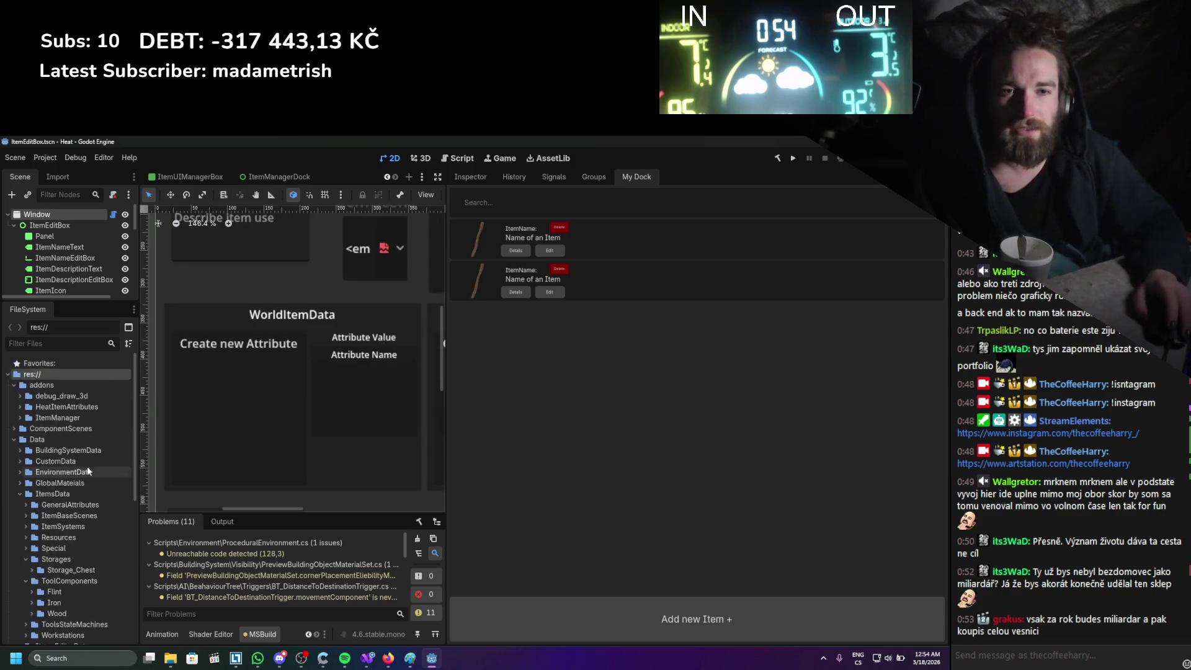
scroll(233, 427, down, 5)
Open ItemManagerDock.tscn from the ItemManager addon folder, widen the panels and select the ItemManager node.
click(17, 420)
scroll(63, 410, down, 3)
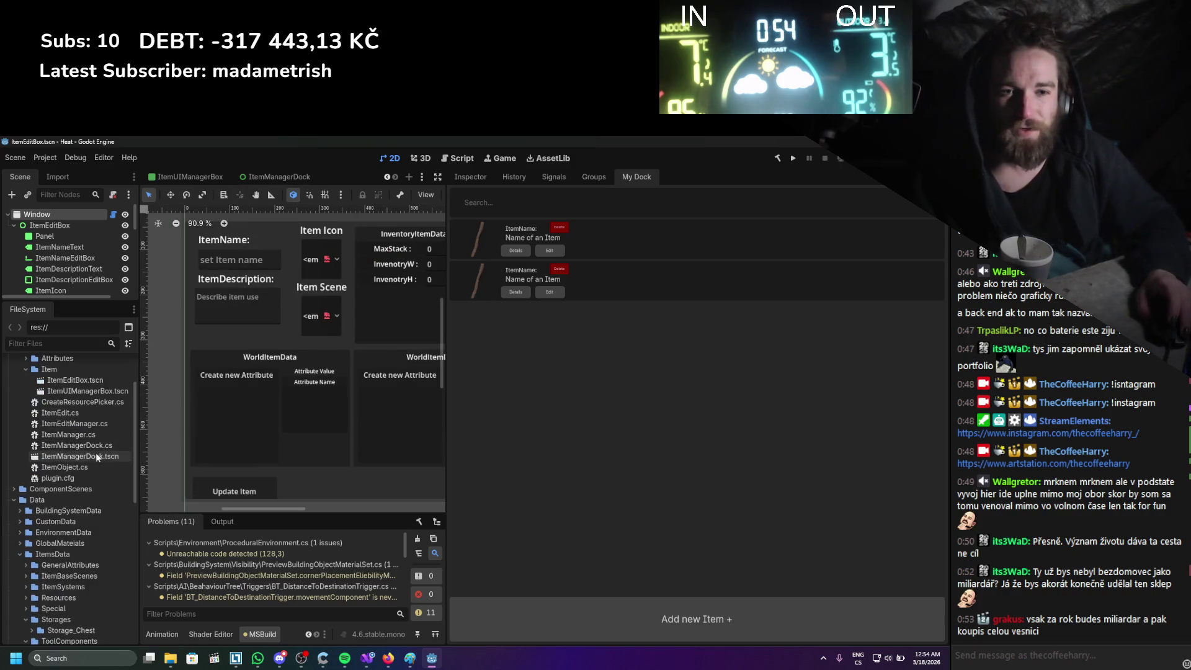
double_click(79, 456)
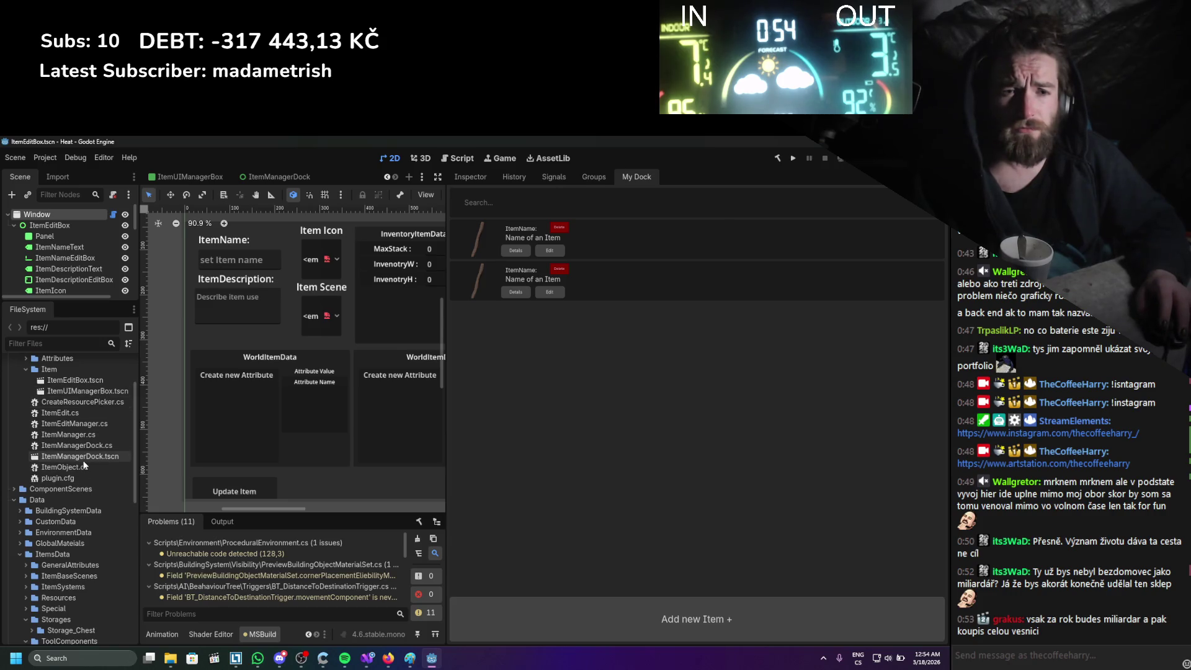
drag(449, 405, 581, 386)
scroll(348, 387, down, 1)
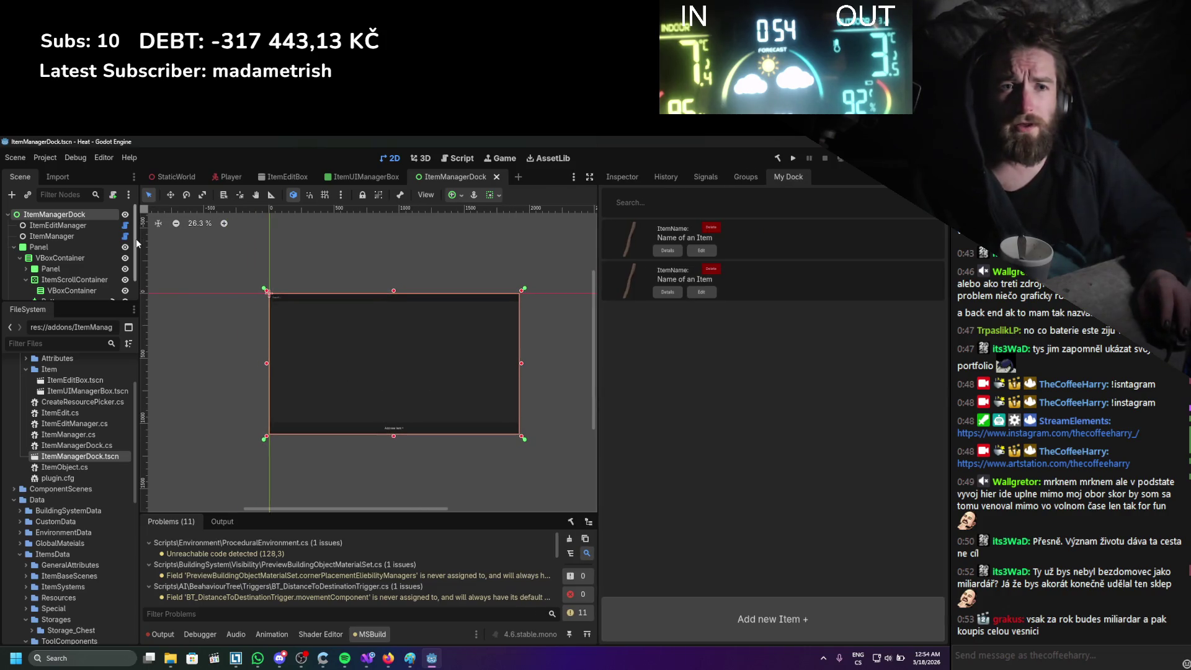
drag(136, 243, 185, 241)
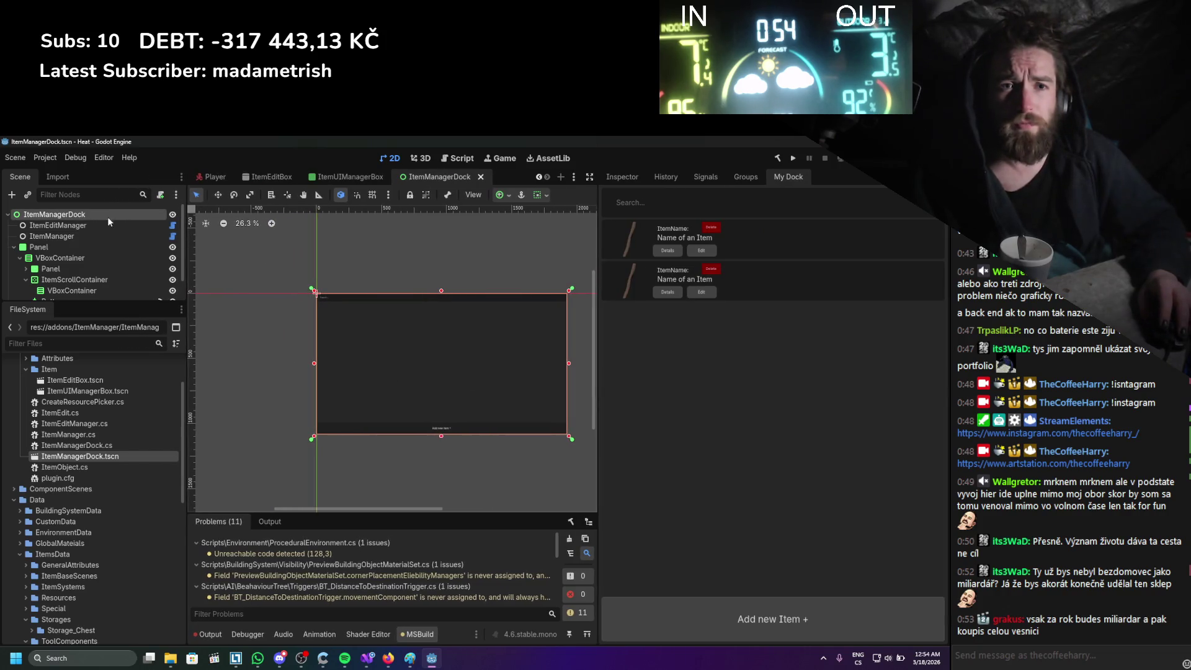
click(98, 237)
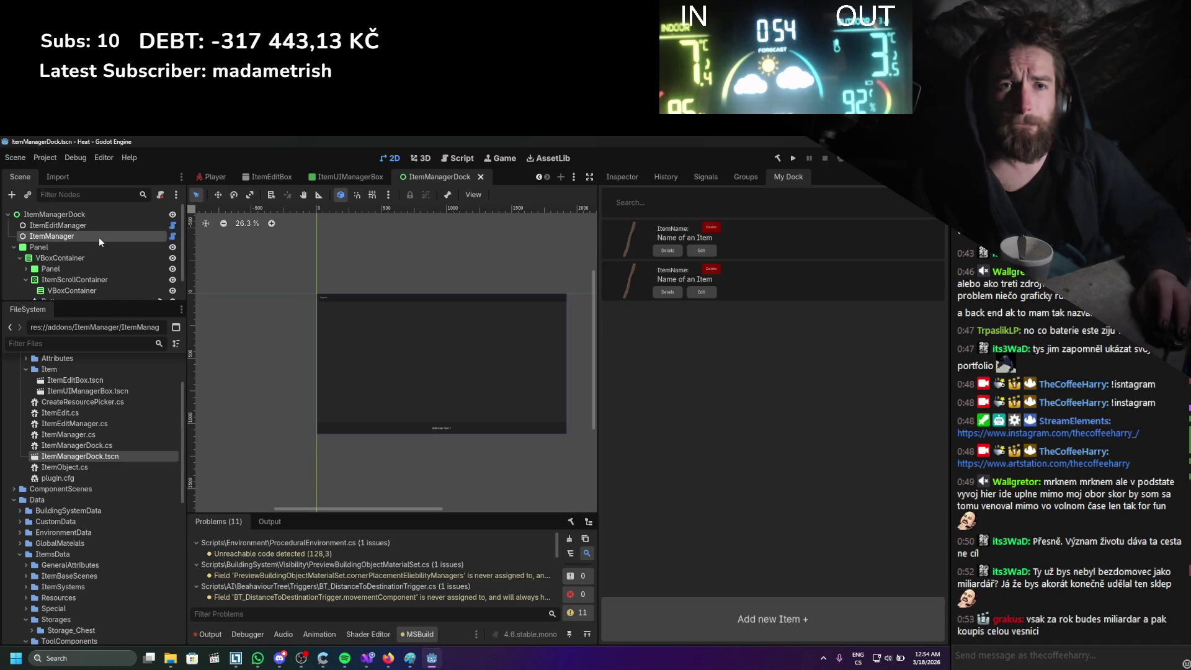
Rename ItemManager's _EnterTree method to _Ready, save the script and return to Godot.
click(172, 239)
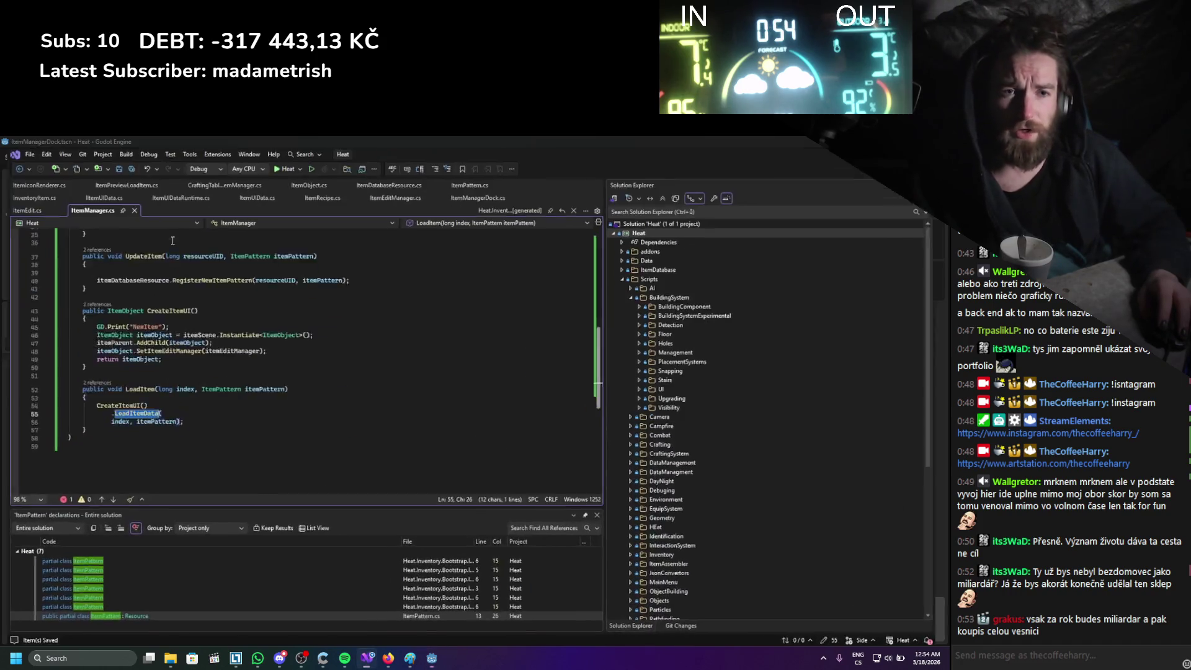
scroll(184, 298, down, 2)
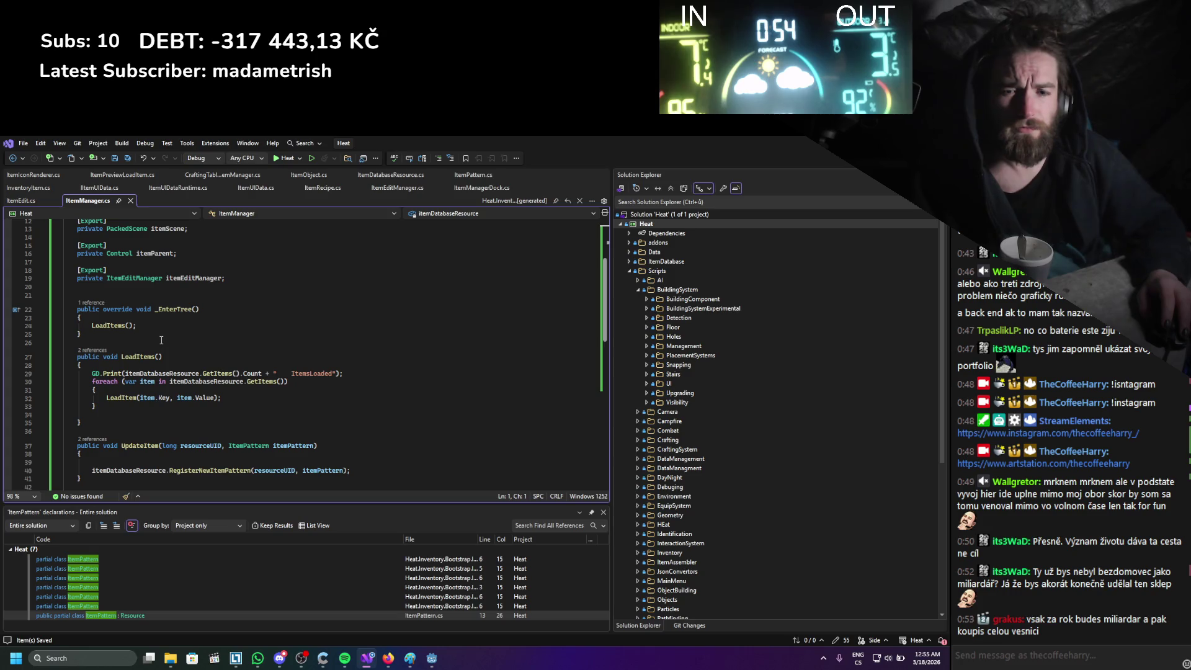
double_click(174, 308)
text(_Ready)
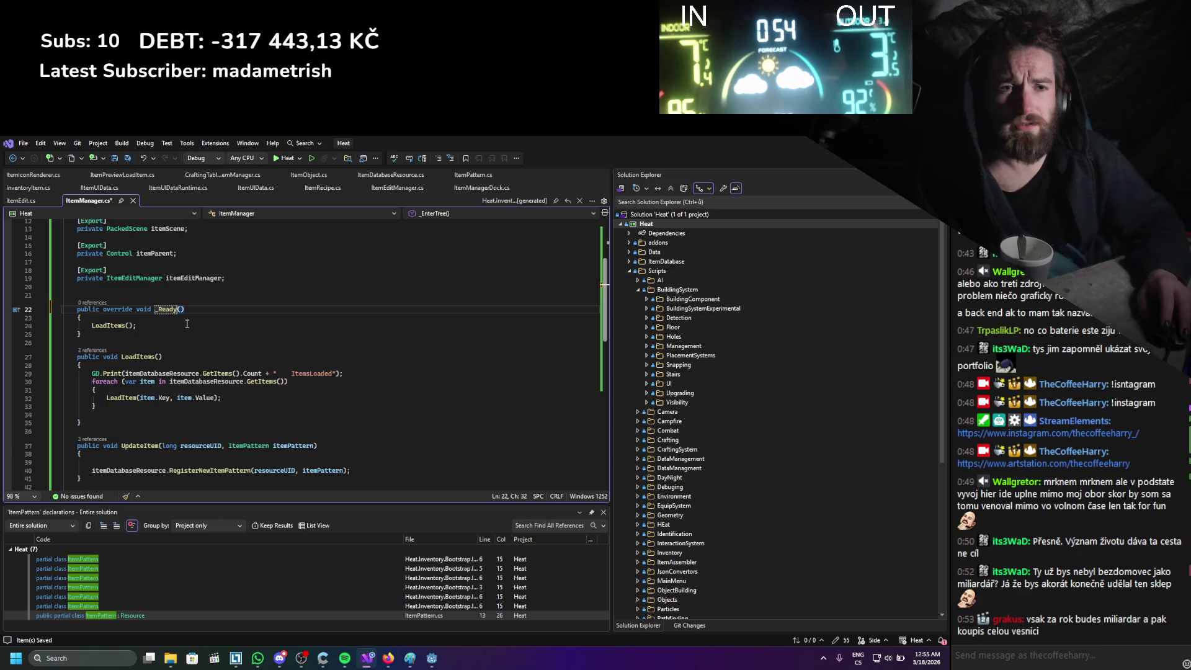
key(ctrl+s)
scroll(245, 353, down, 8)
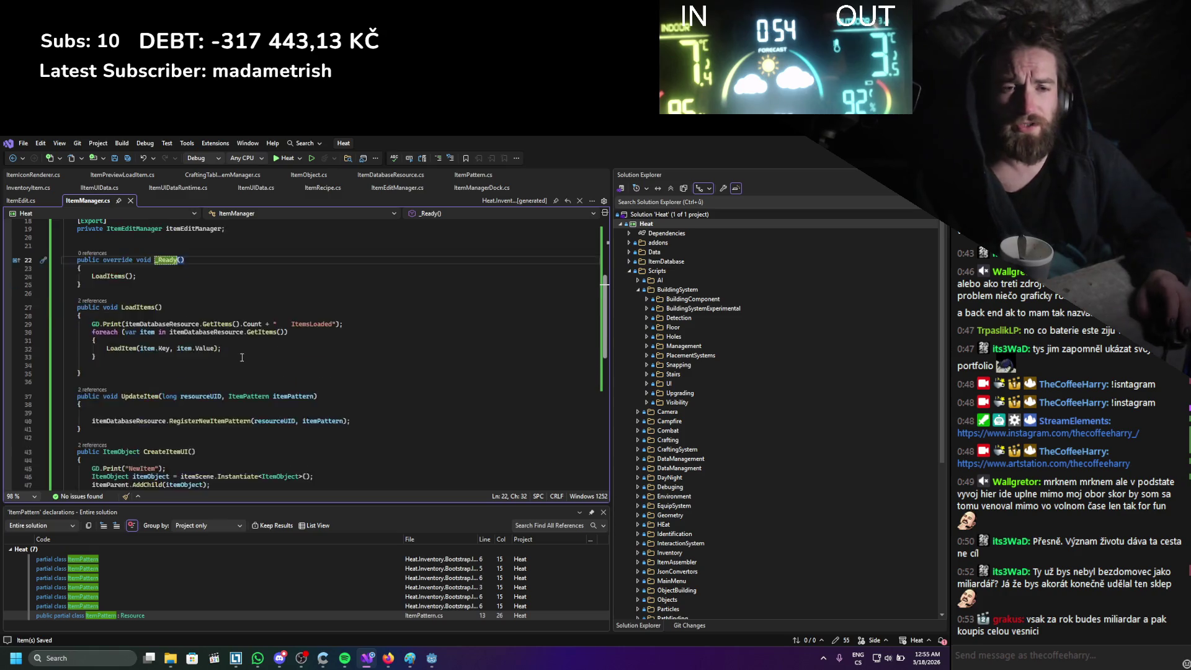
scroll(245, 353, up, 8)
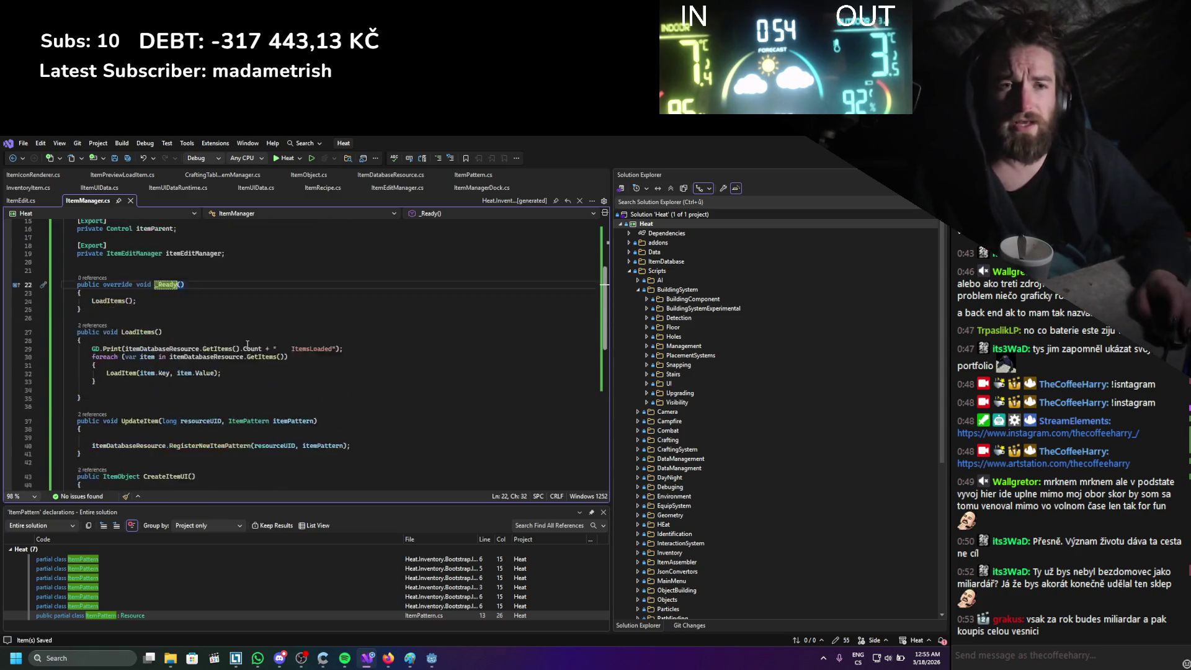
click(169, 336)
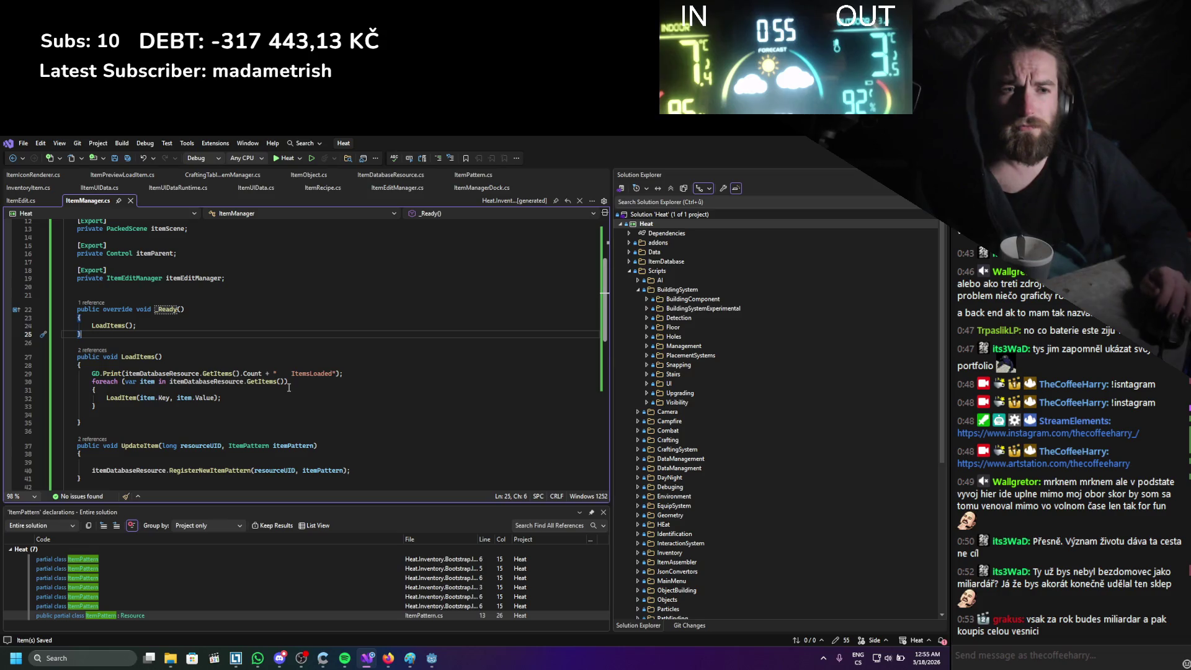
key(alt+Tab)
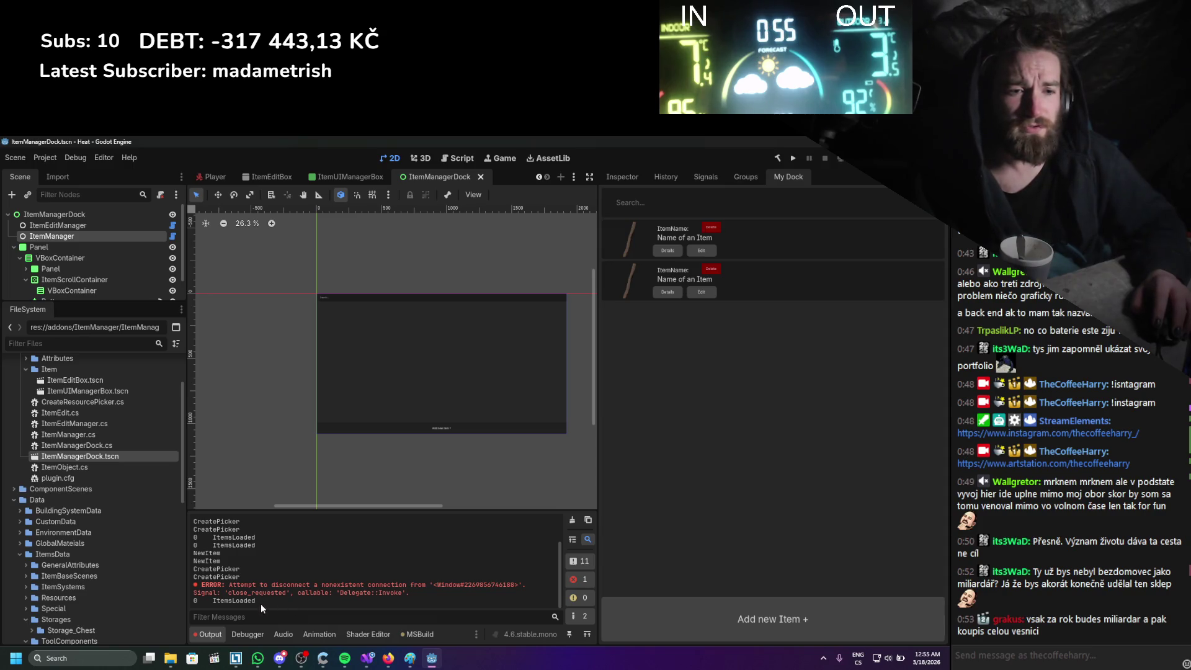
Clear all earlier messages from the Output panel with the broom button.
click(572, 521)
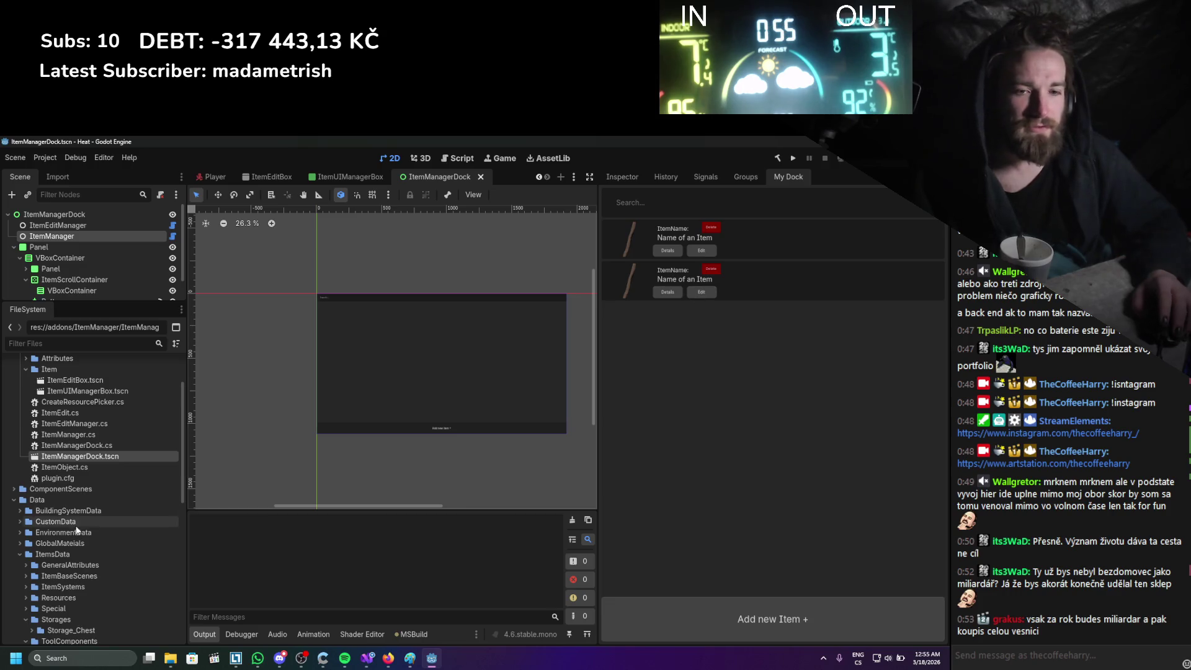
scroll(72, 521, down, 10)
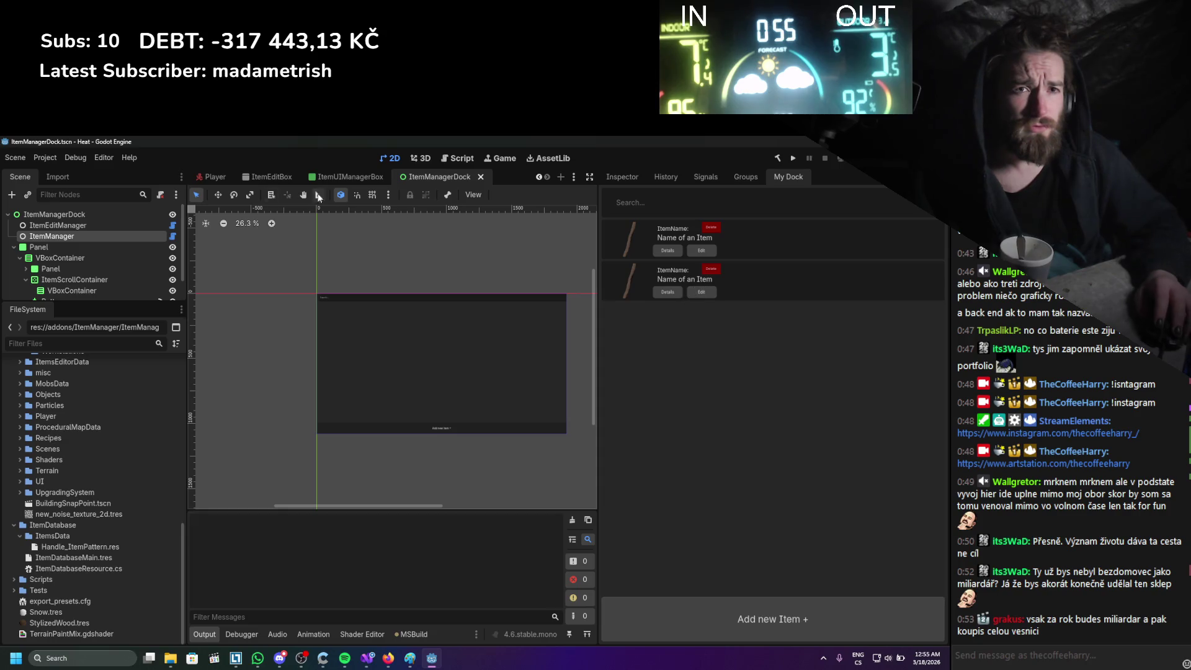
Disable and re-enable the ItemManager plugin under Plugins, then reopen the My Dock tab.
click(45, 157)
click(54, 173)
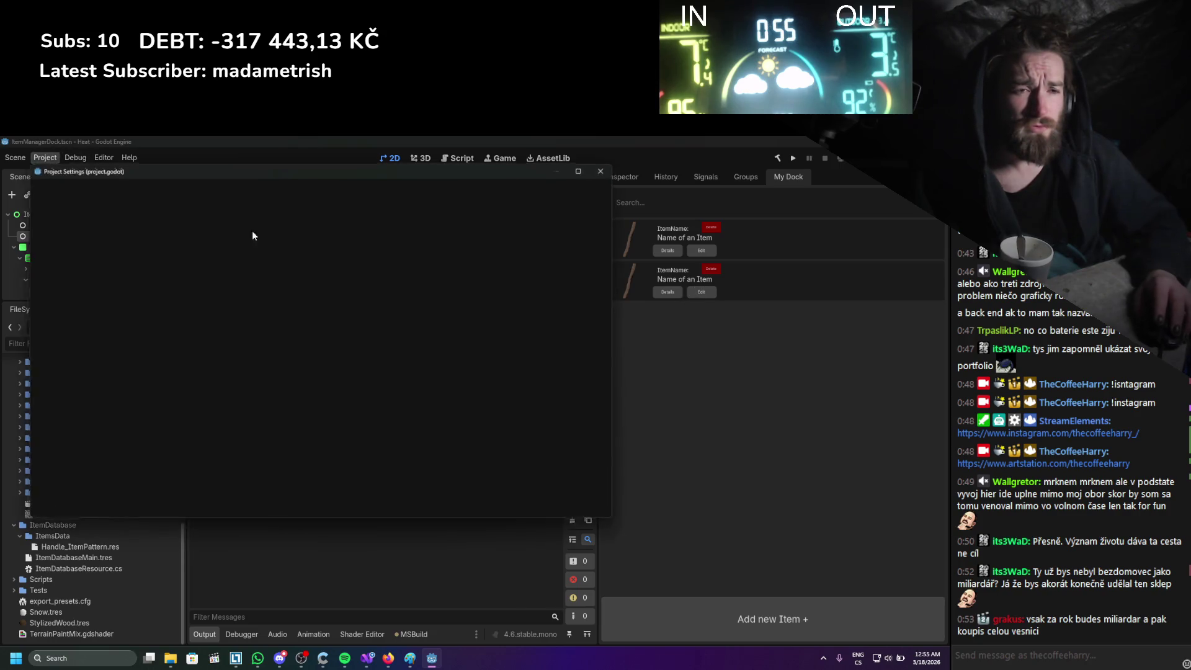
click(191, 189)
click(237, 188)
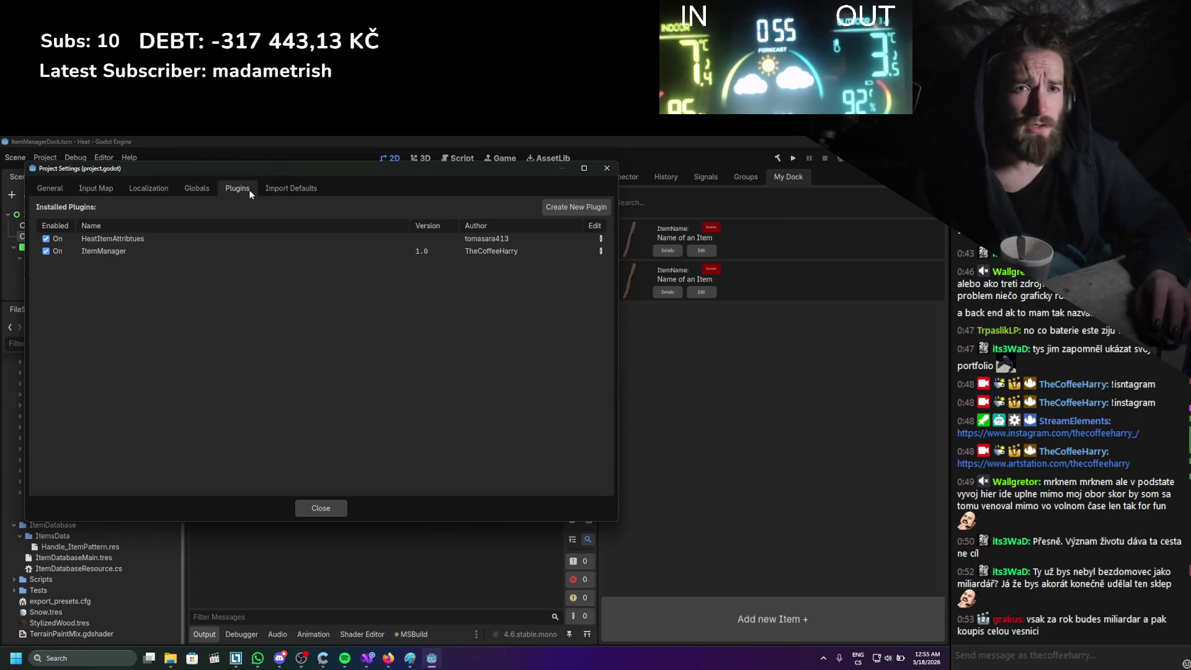
click(57, 251)
click(57, 252)
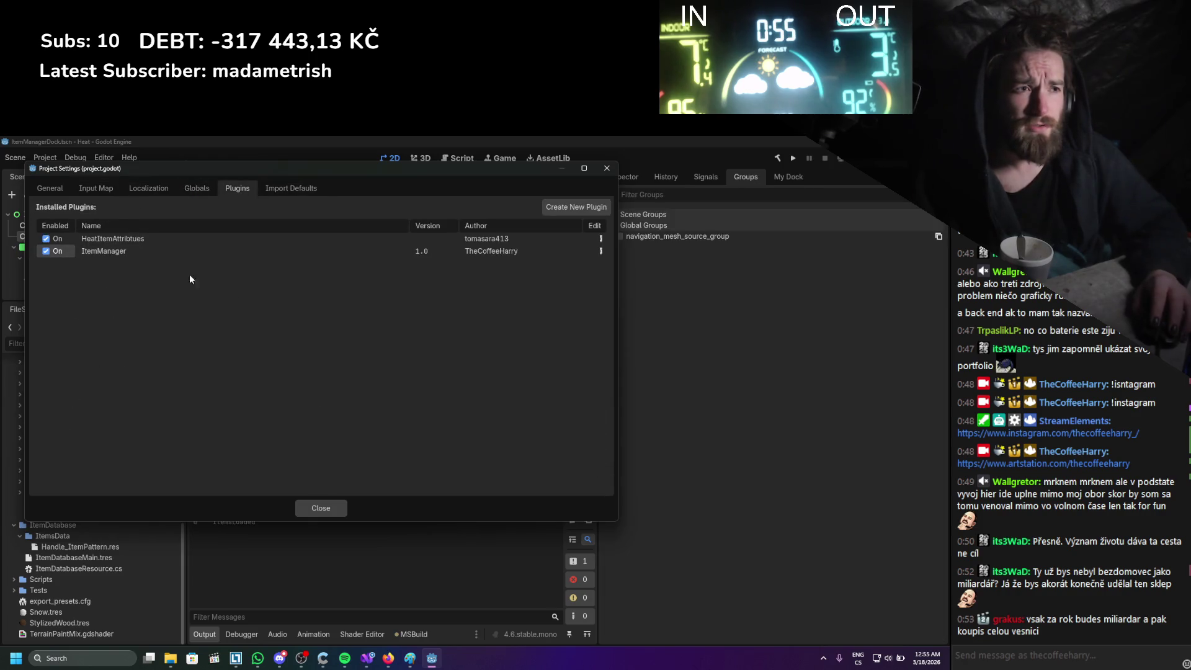
click(321, 505)
click(775, 176)
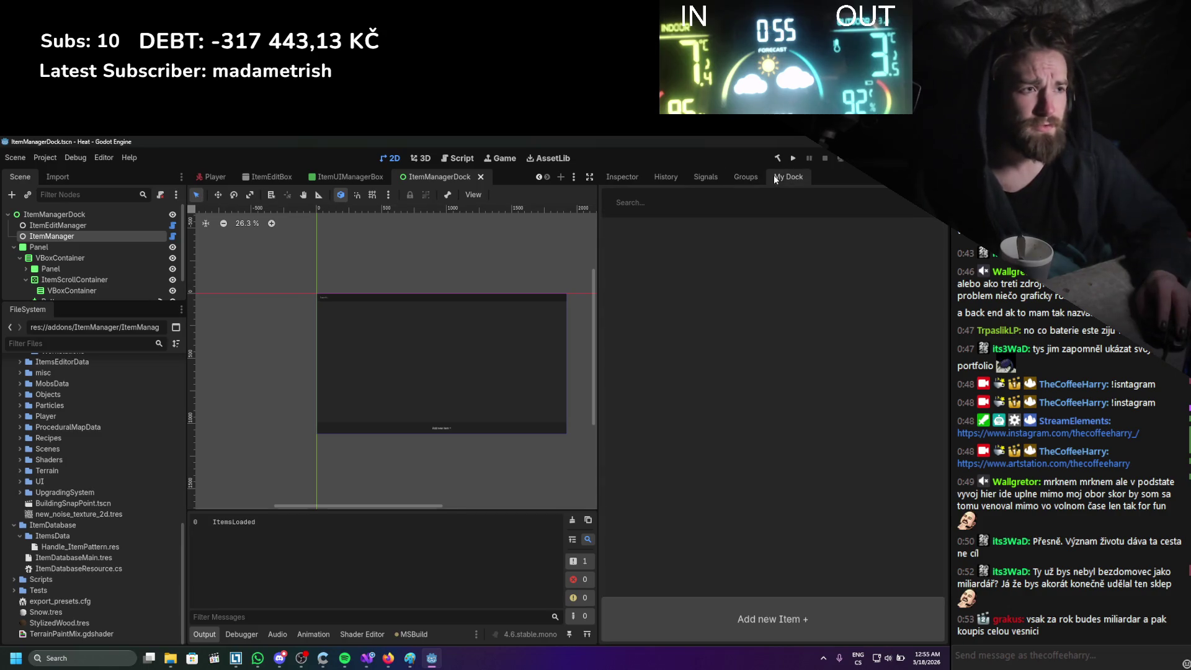
click(367, 657)
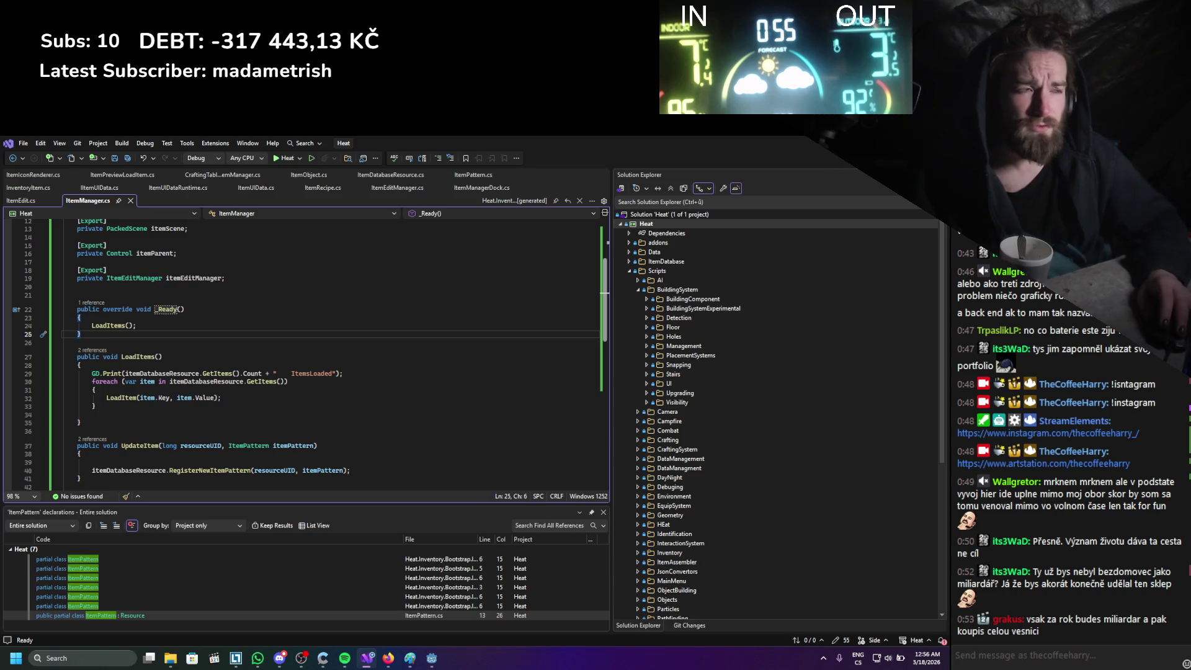
key(alt+Tab)
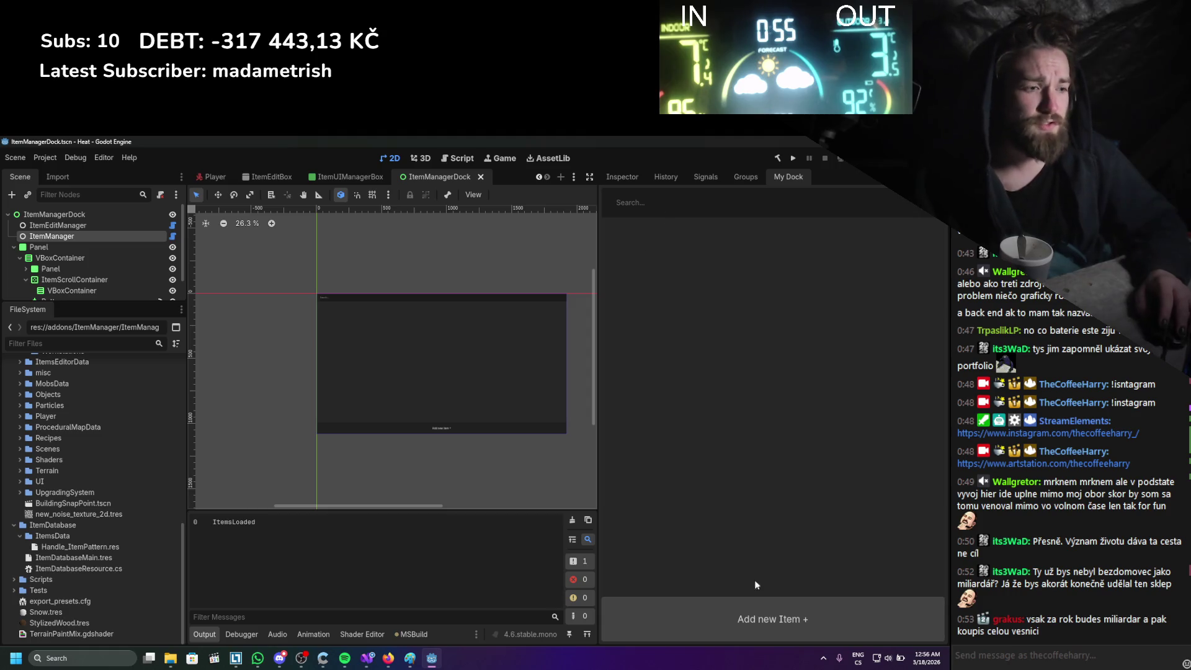
Add a new item and enter 'asdasd' as both its name and description.
click(751, 617)
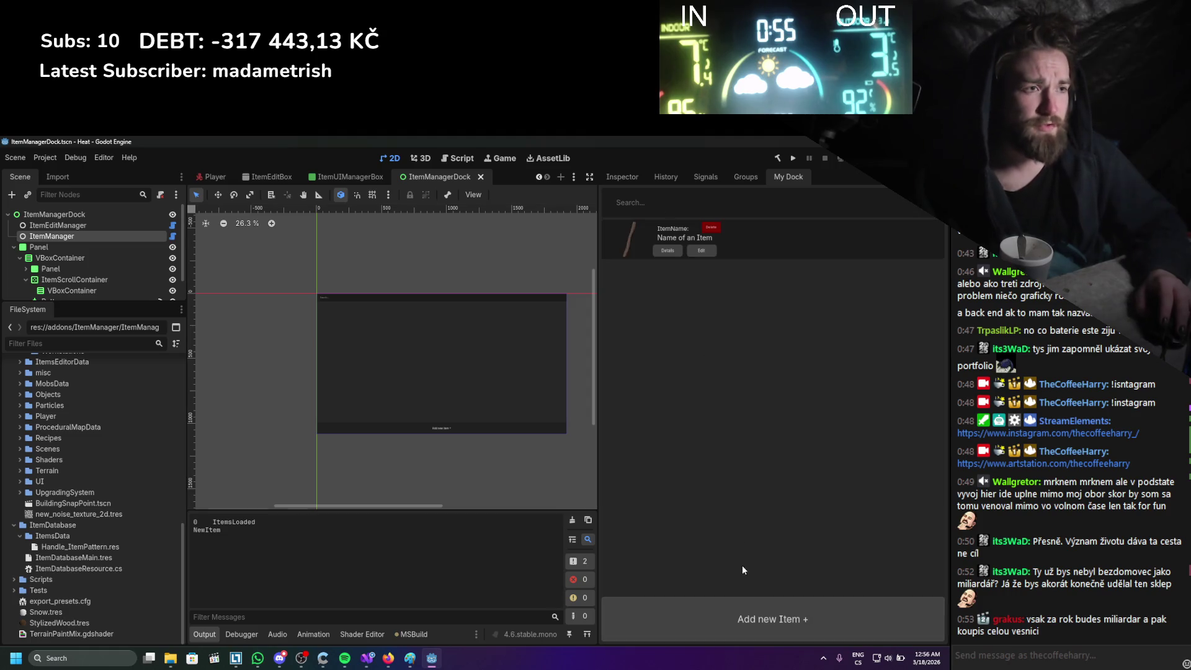
click(706, 250)
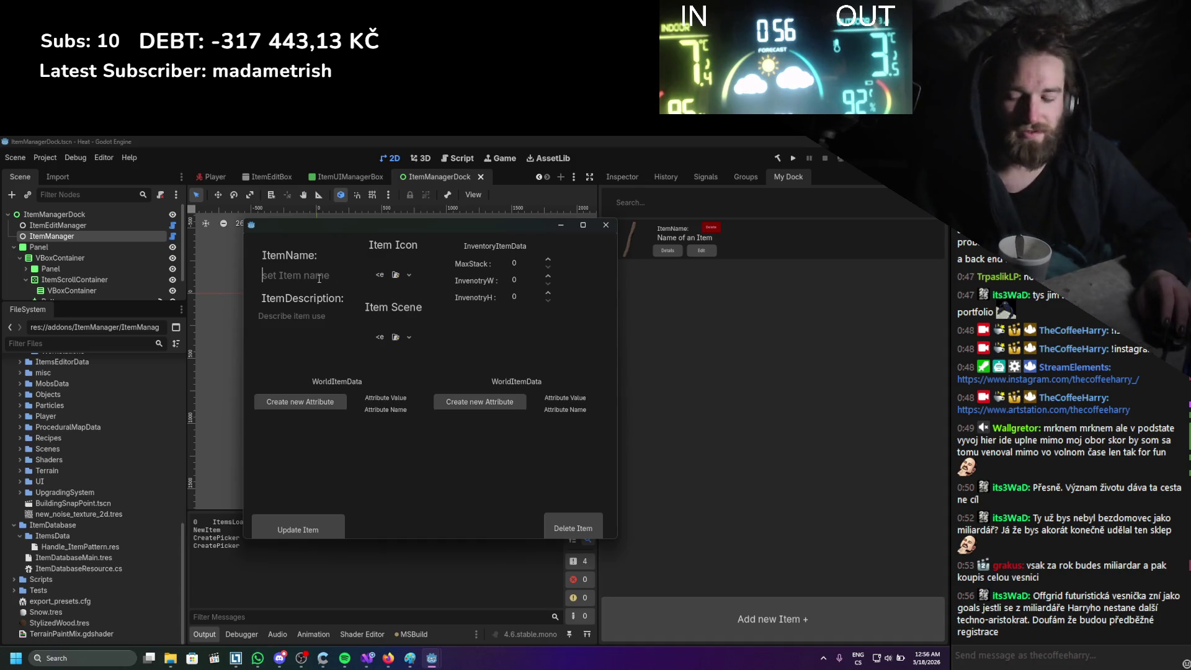
text(asdasd)
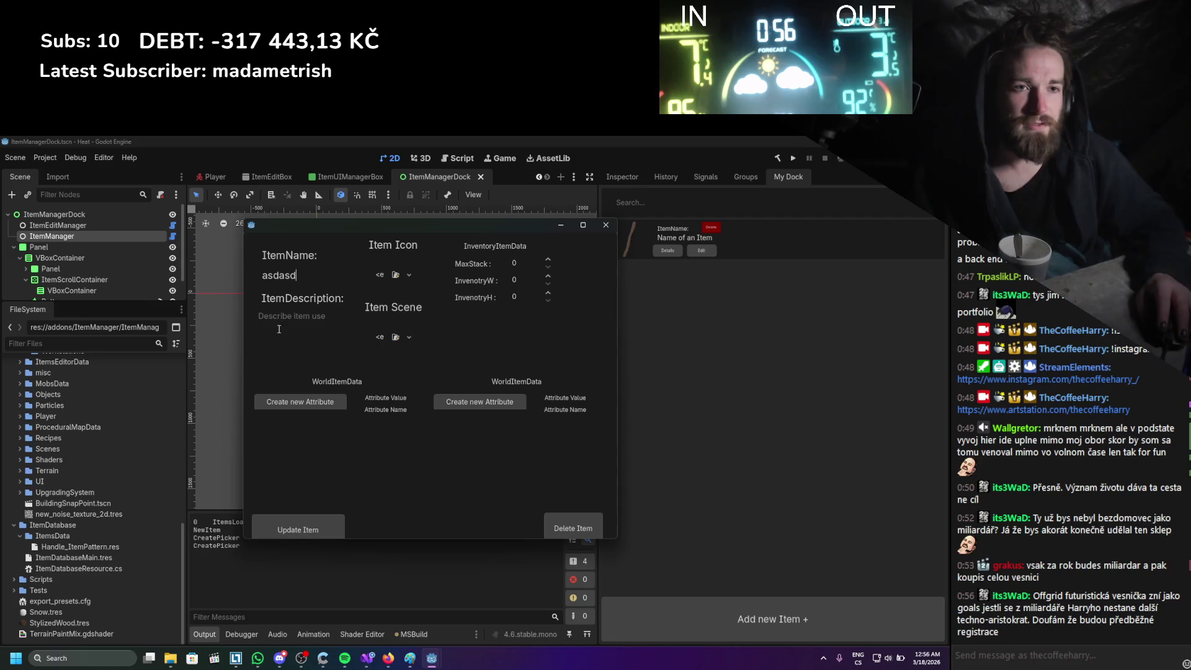
key(Tab)
text(asdasd)
Assign an icon texture and Bear_Scene as the item's scene.
click(392, 275)
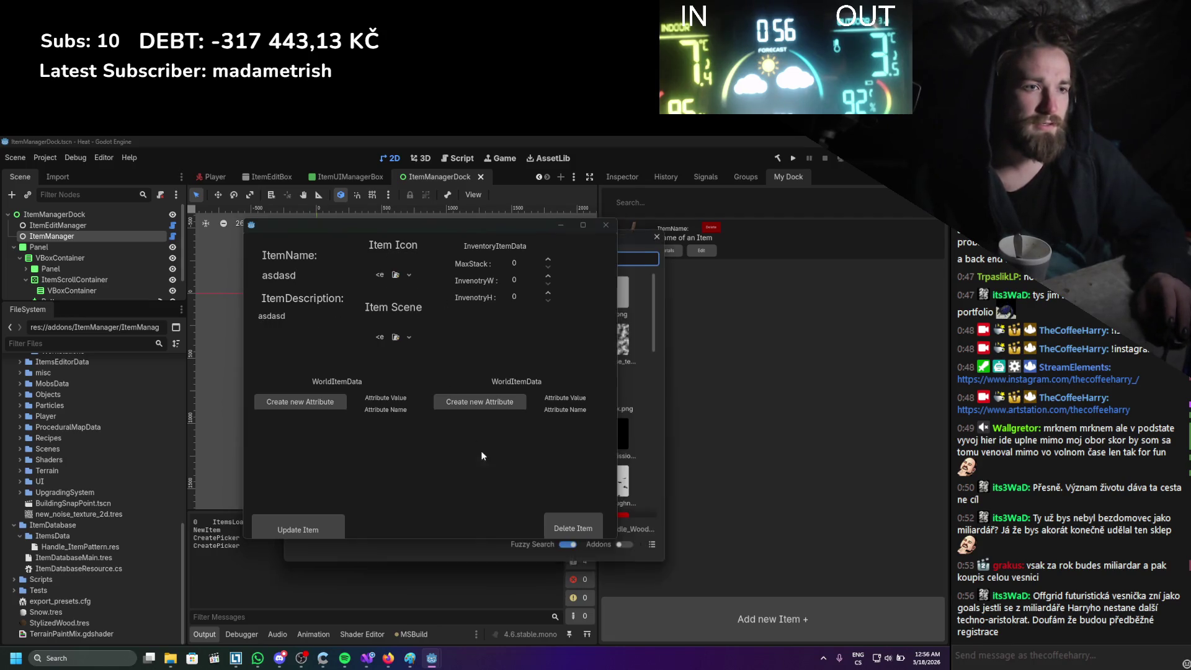
click(641, 366)
click(396, 338)
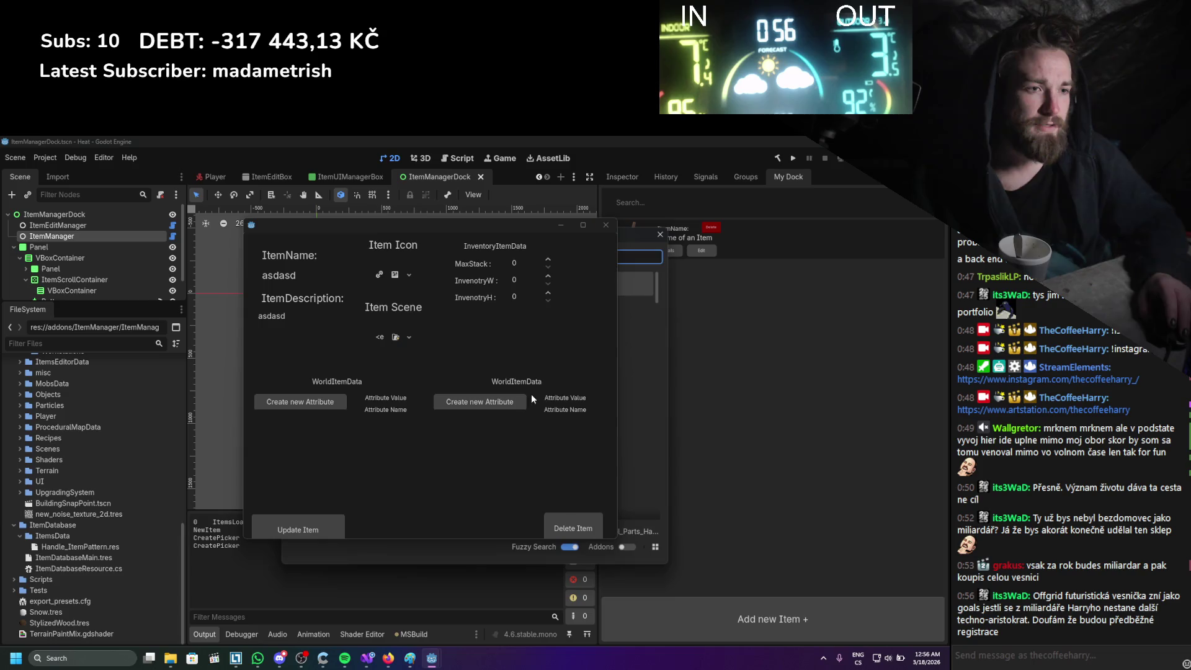
mouse_move(481, 227)
mouse_down()
mouse_move(332, 234)
mouse_move(301, 407)
mouse_up()
scroll(456, 329, down, 5)
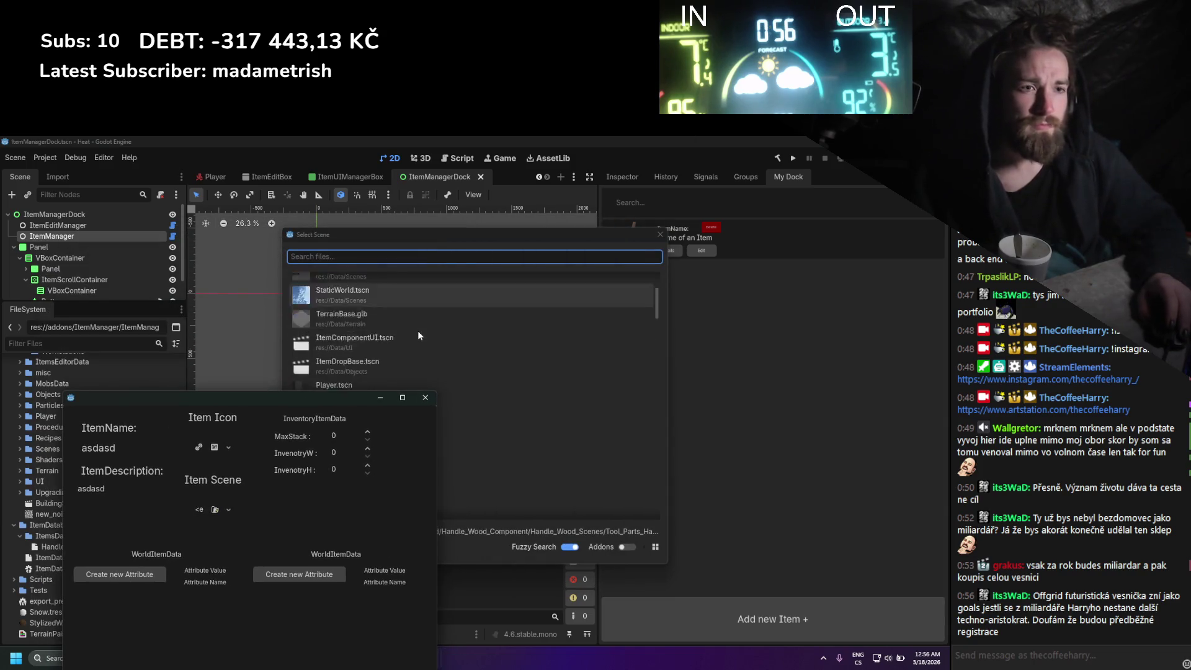
scroll(418, 333, down, 4)
double_click(371, 365)
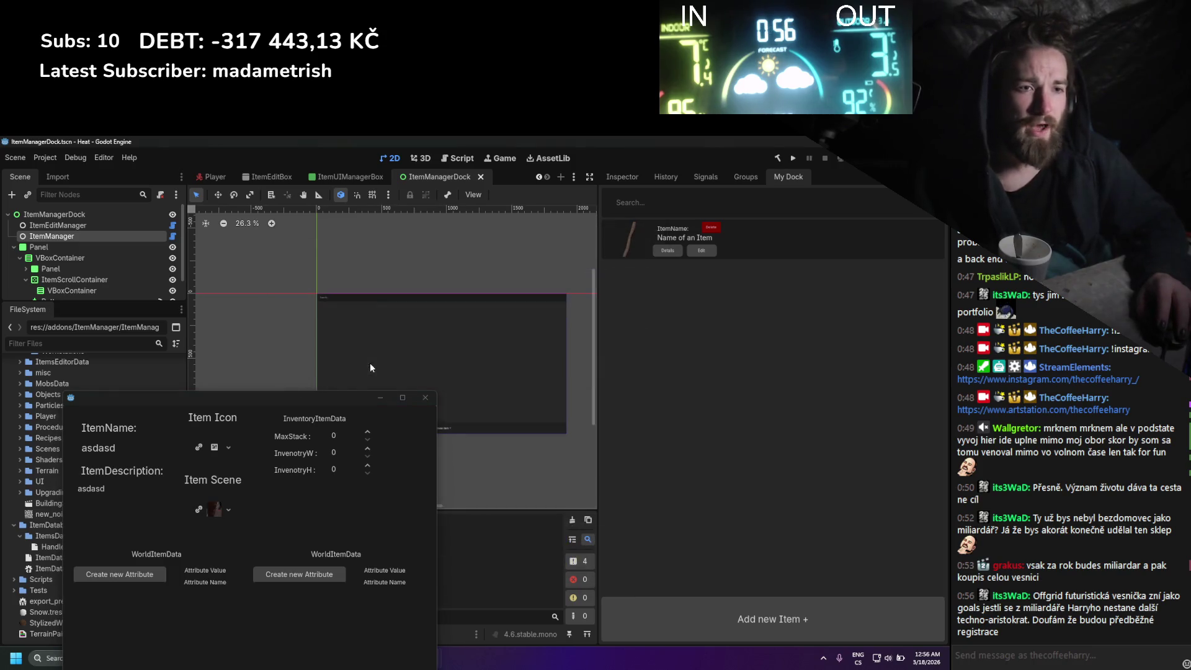
drag(327, 396, 428, 237)
Increase the inventory width, update the item and save with Ctrl+S.
click(469, 290)
text(3)
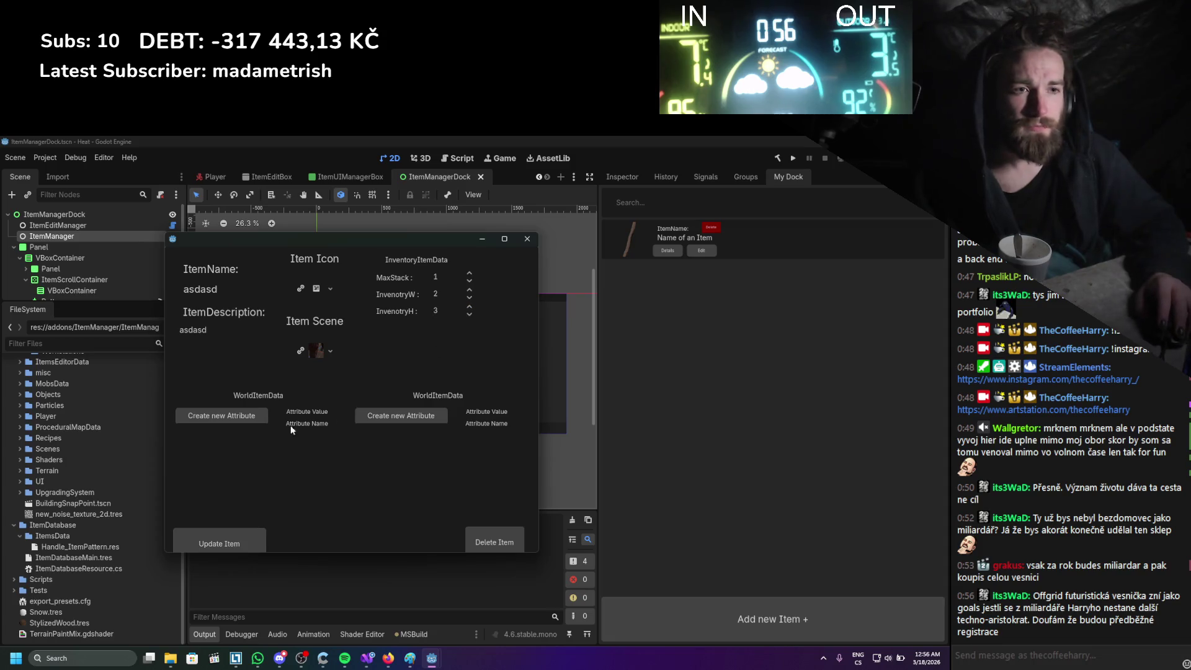
click(260, 543)
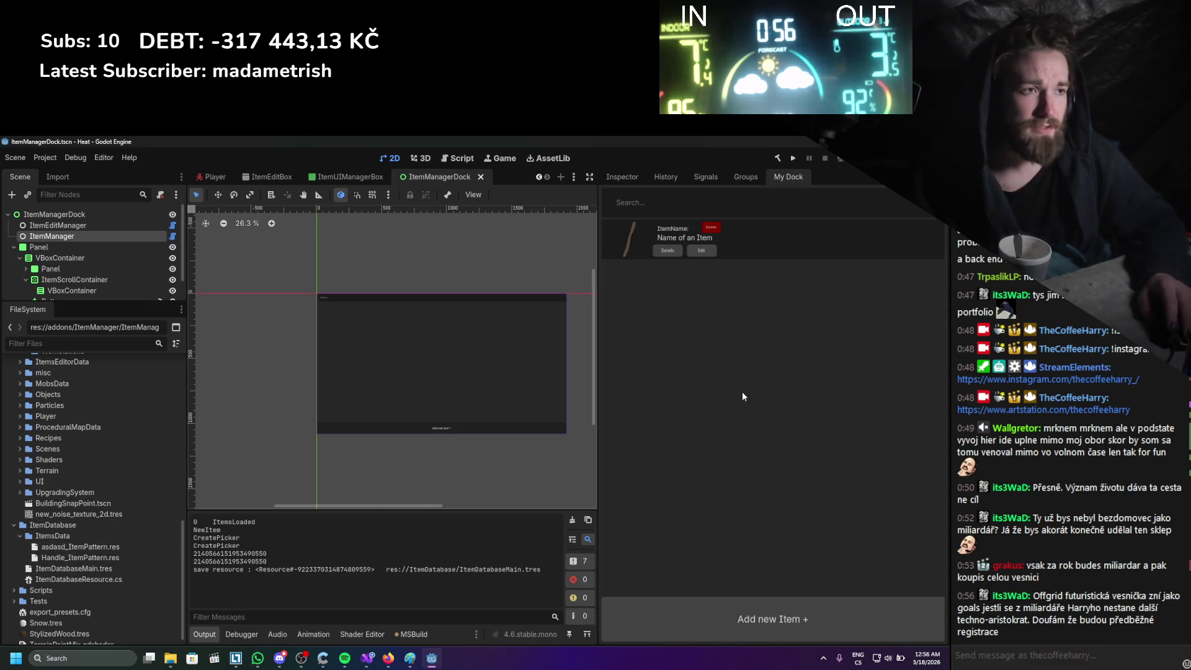
key(ctrl+s)
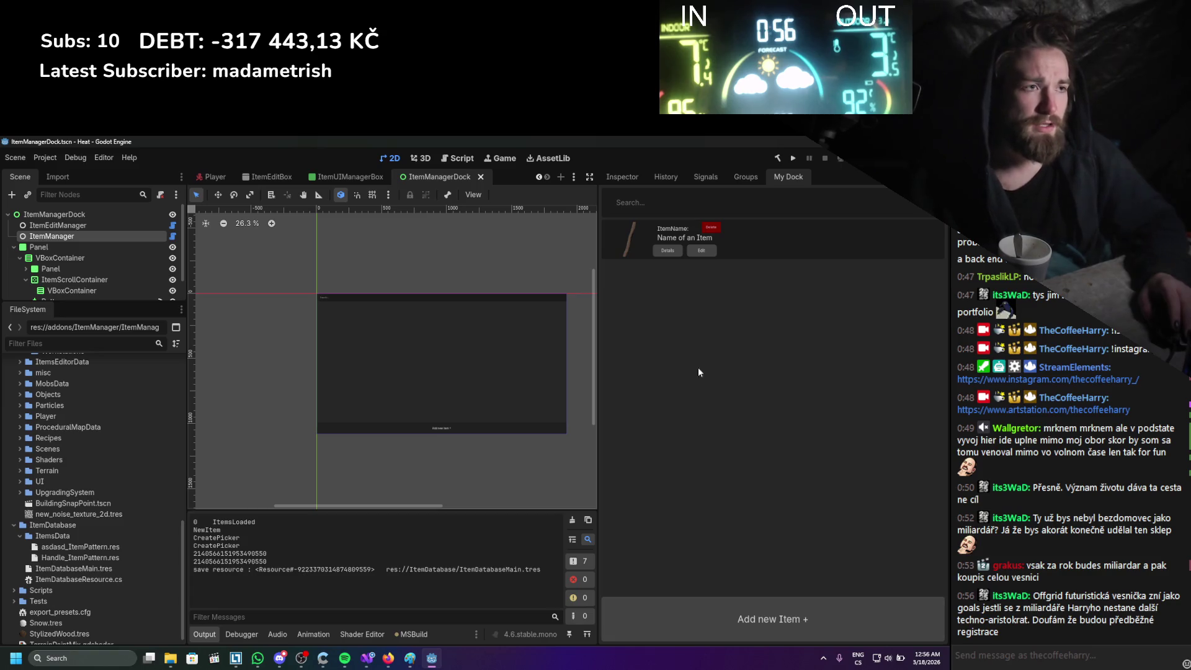
Toggle the ItemManager plugin off and on, then reopen My Dock to show asdasd.
click(45, 158)
click(62, 174)
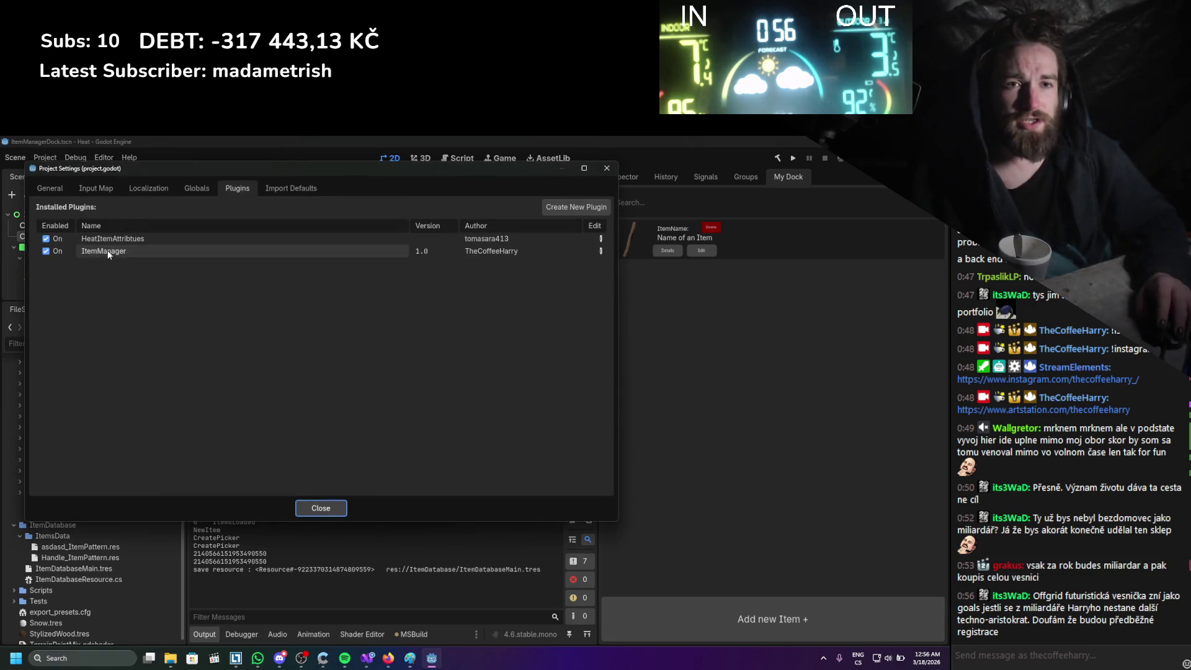
click(46, 251)
click(46, 251)
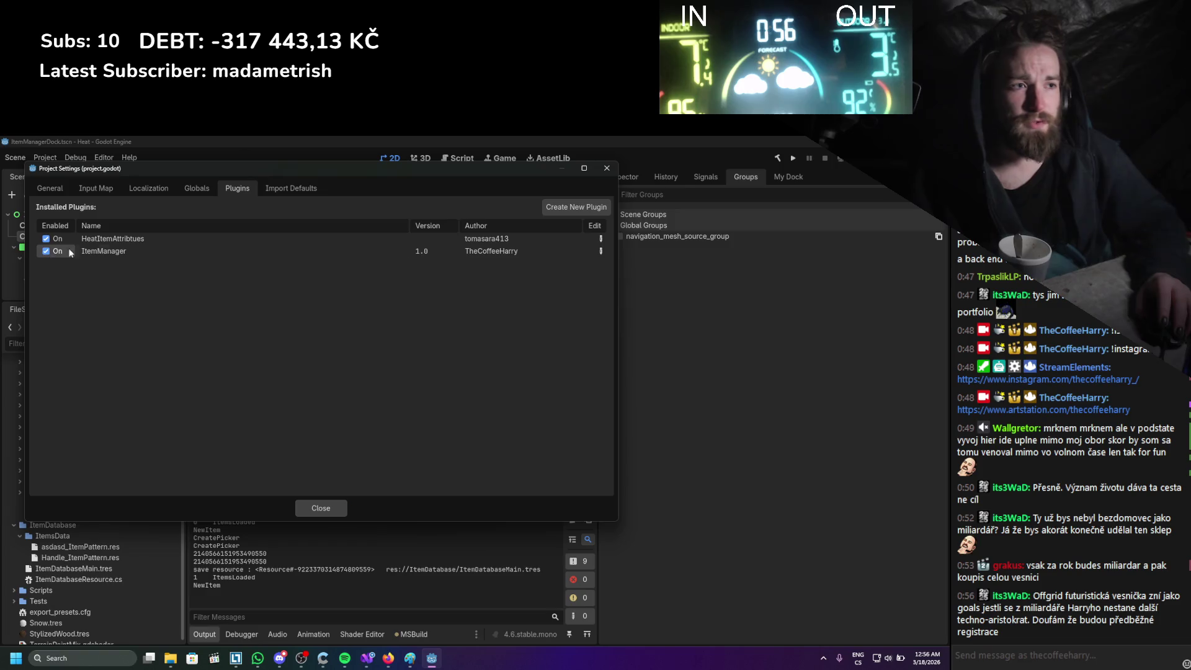
click(607, 169)
click(788, 178)
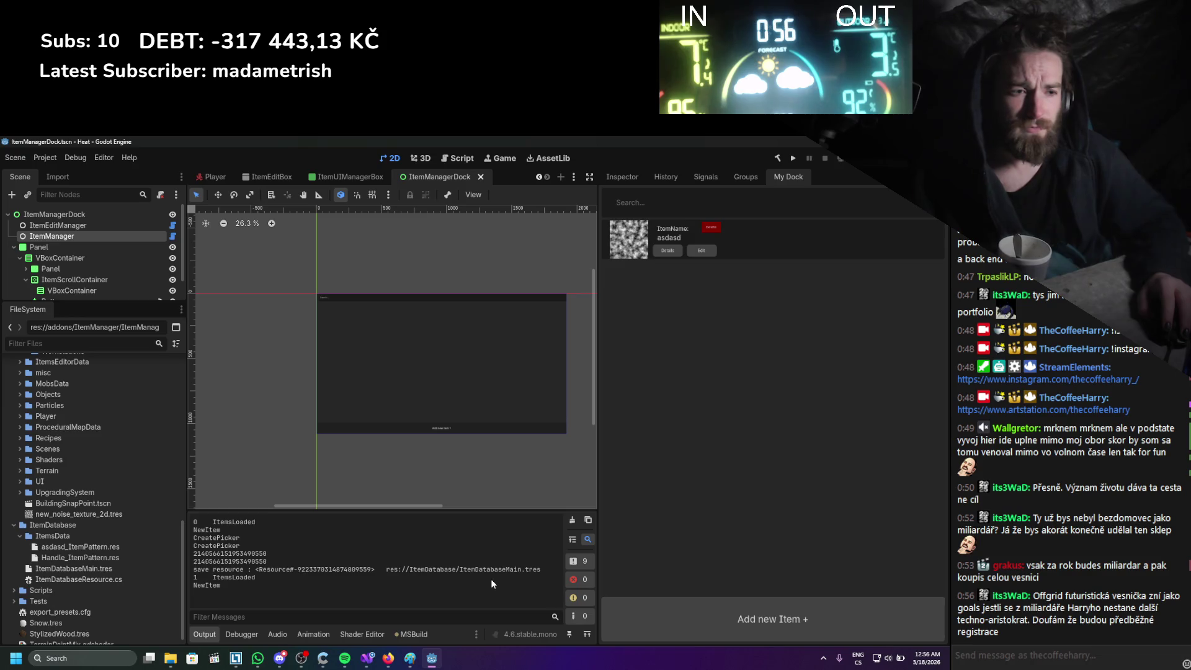
Select the saved resource path and id in the log, then view ItemDatabaseMain.tres properties.
drag(530, 569, 280, 571)
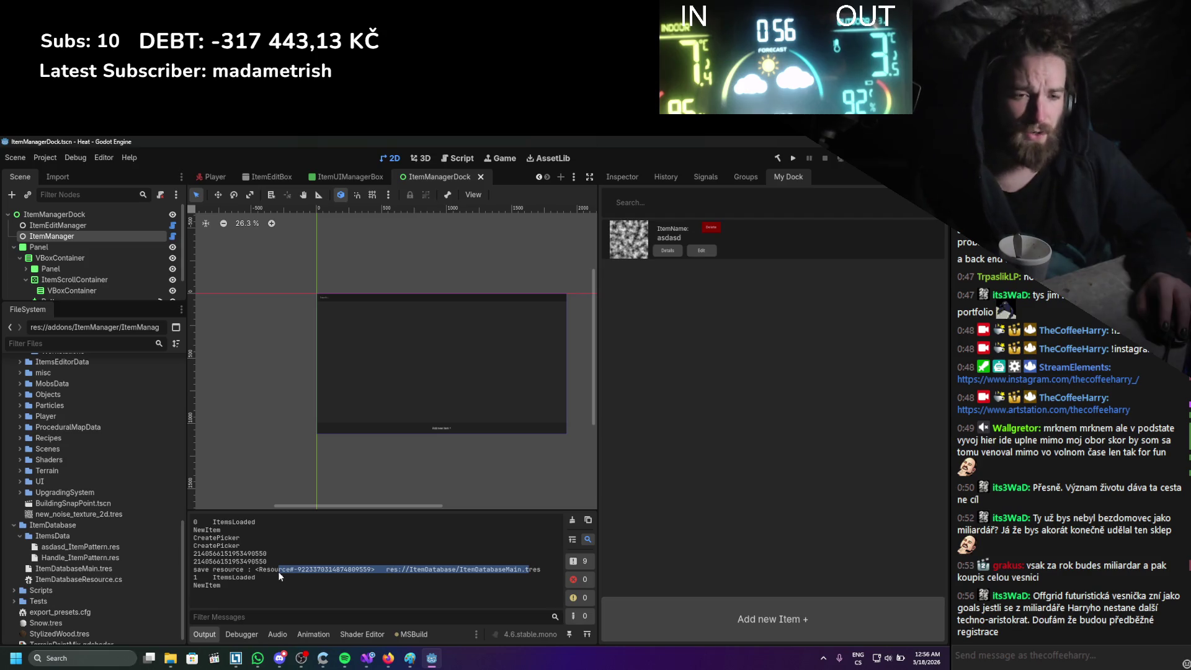
click(277, 572)
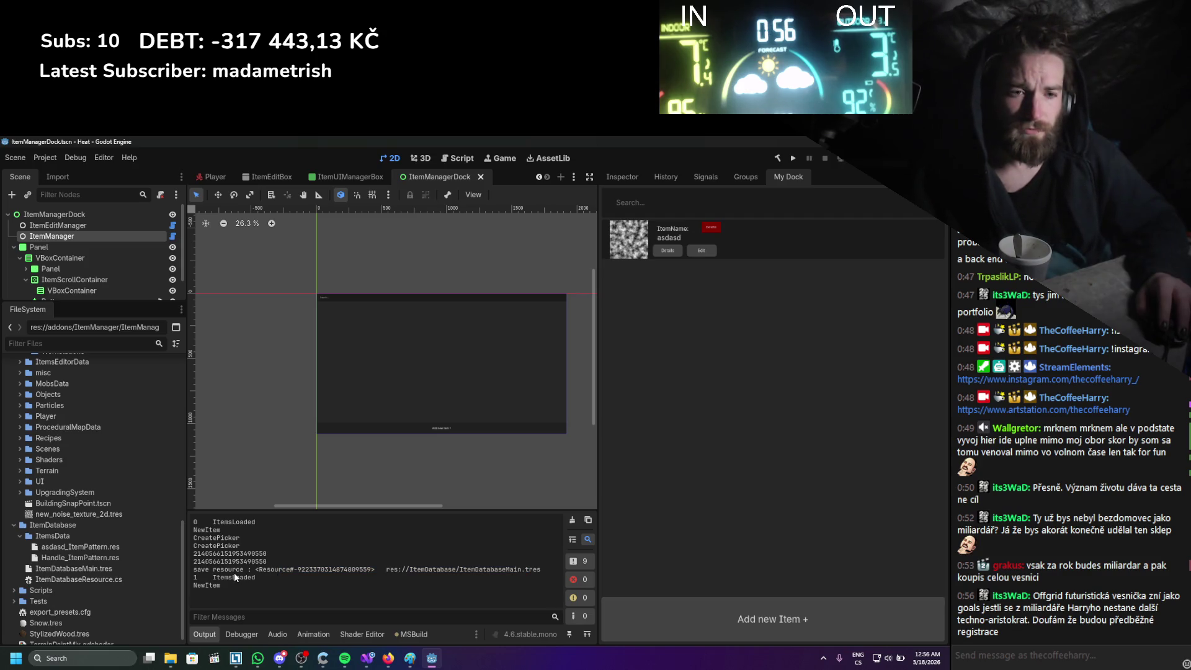
drag(234, 572, 424, 574)
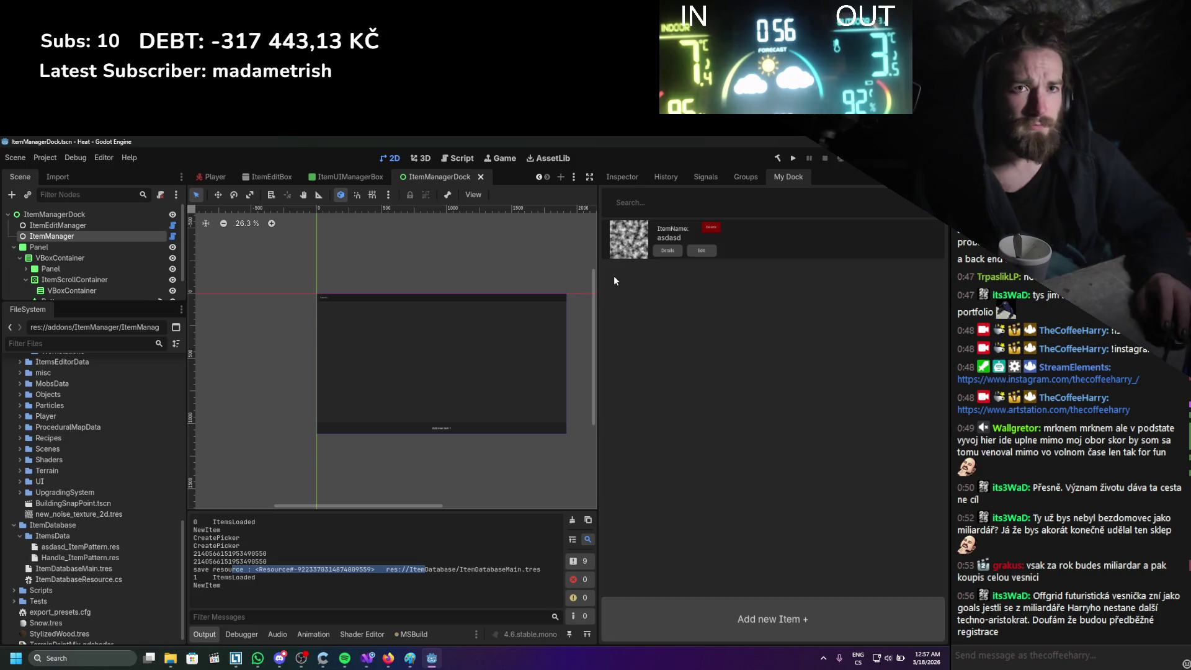
click(111, 568)
click(638, 176)
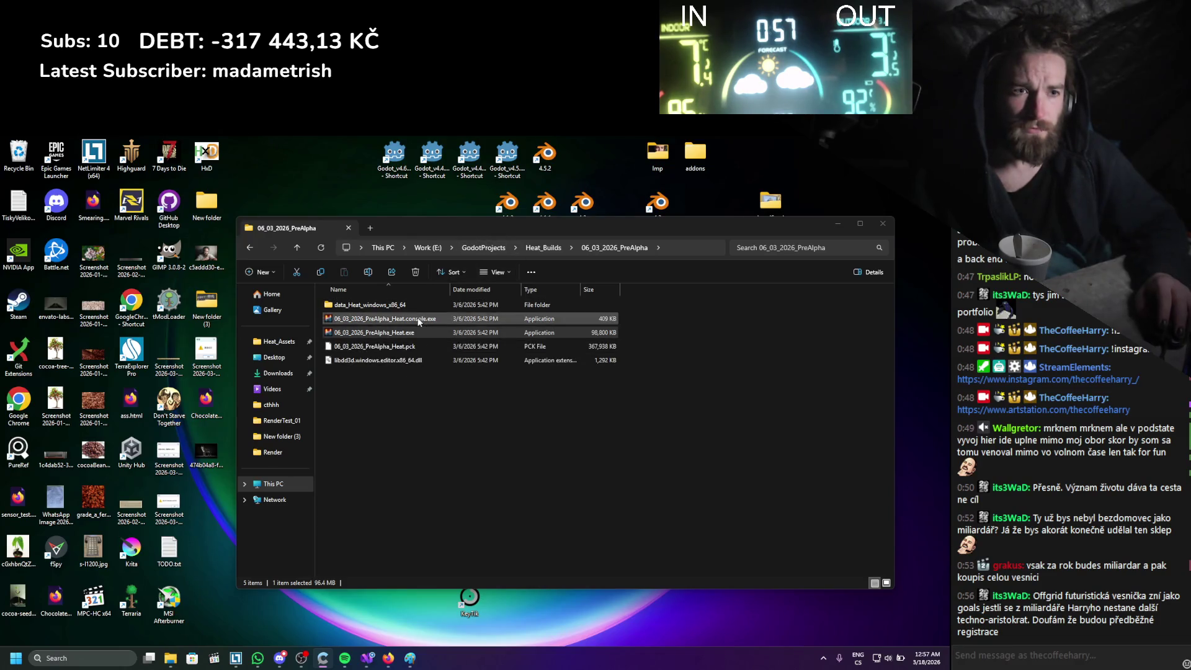
Launch the Godot_v4.6 mono editor executable, allowing it past the security warning.
double_click(395, 155)
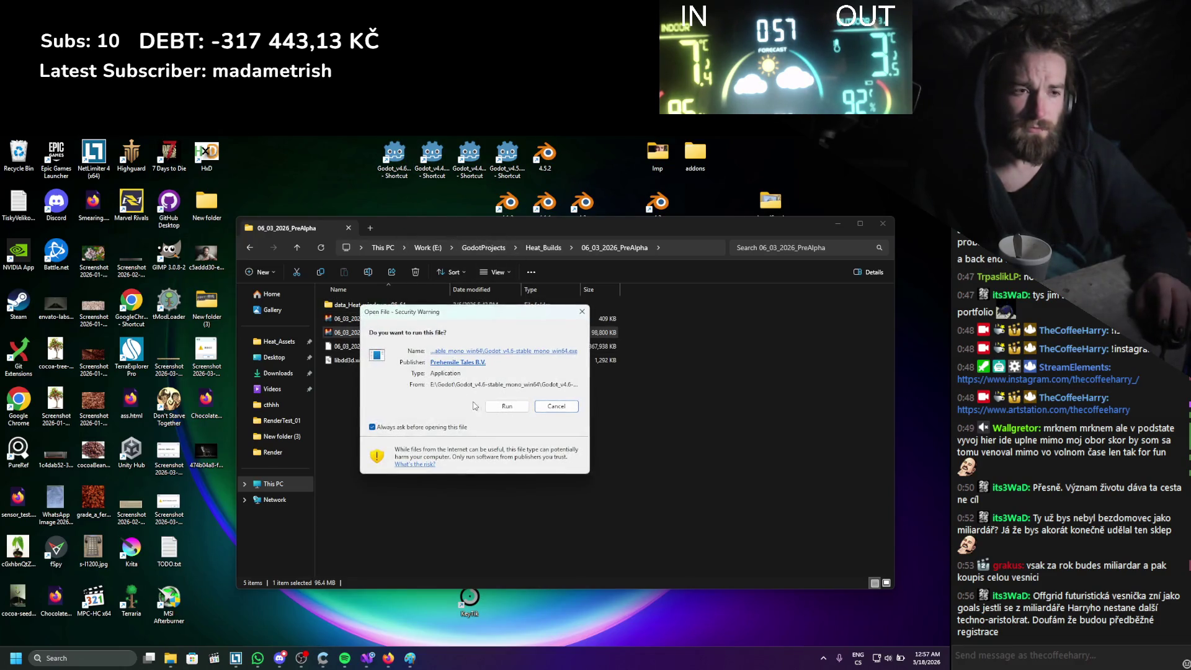
click(500, 405)
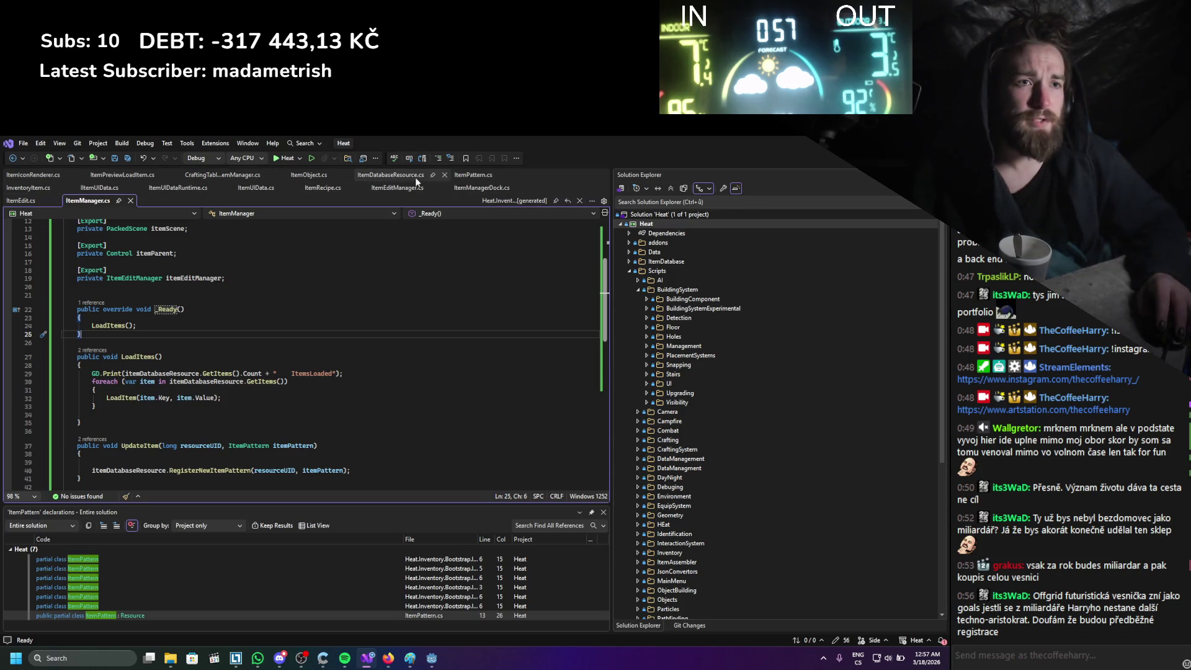
Open ItemDatabaseResource.cs and review the line 18 dictionary initializer and the SaveResource() method.
click(381, 176)
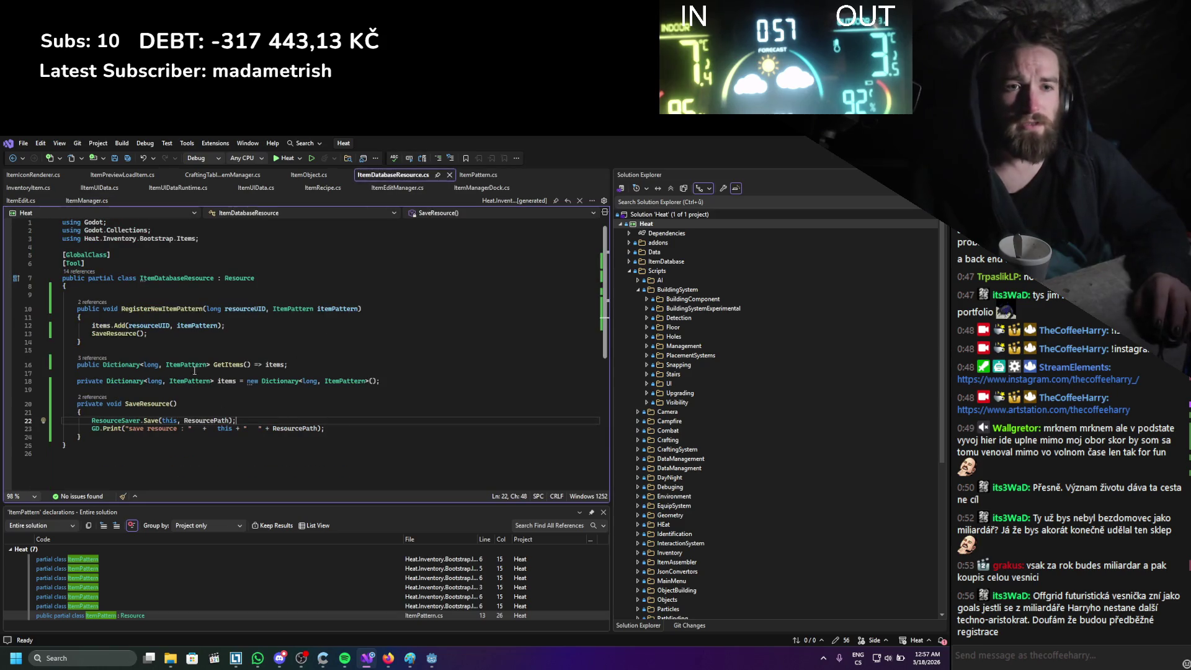
drag(240, 382, 388, 380)
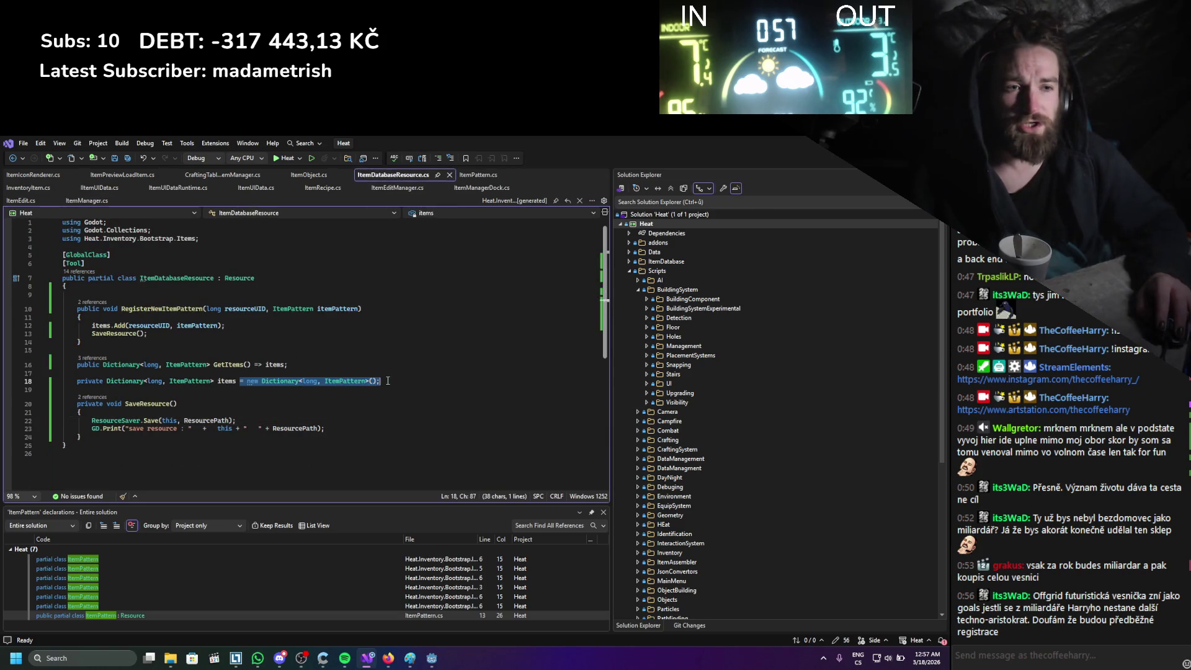
click(354, 398)
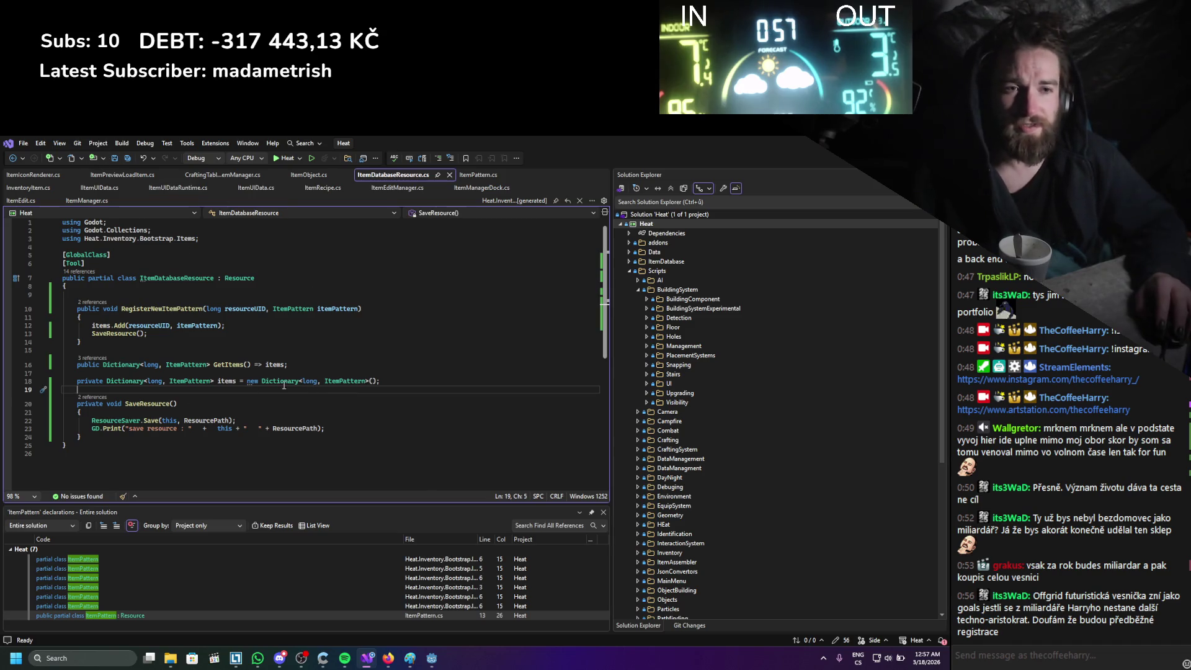
click(289, 412)
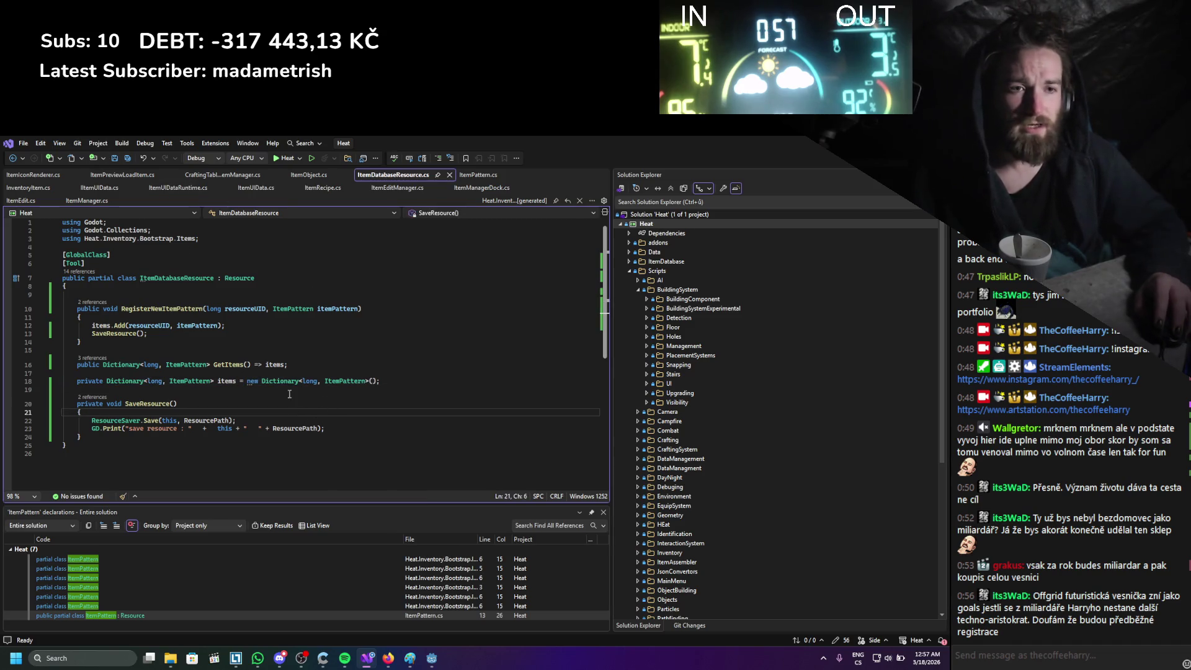
click(180, 404)
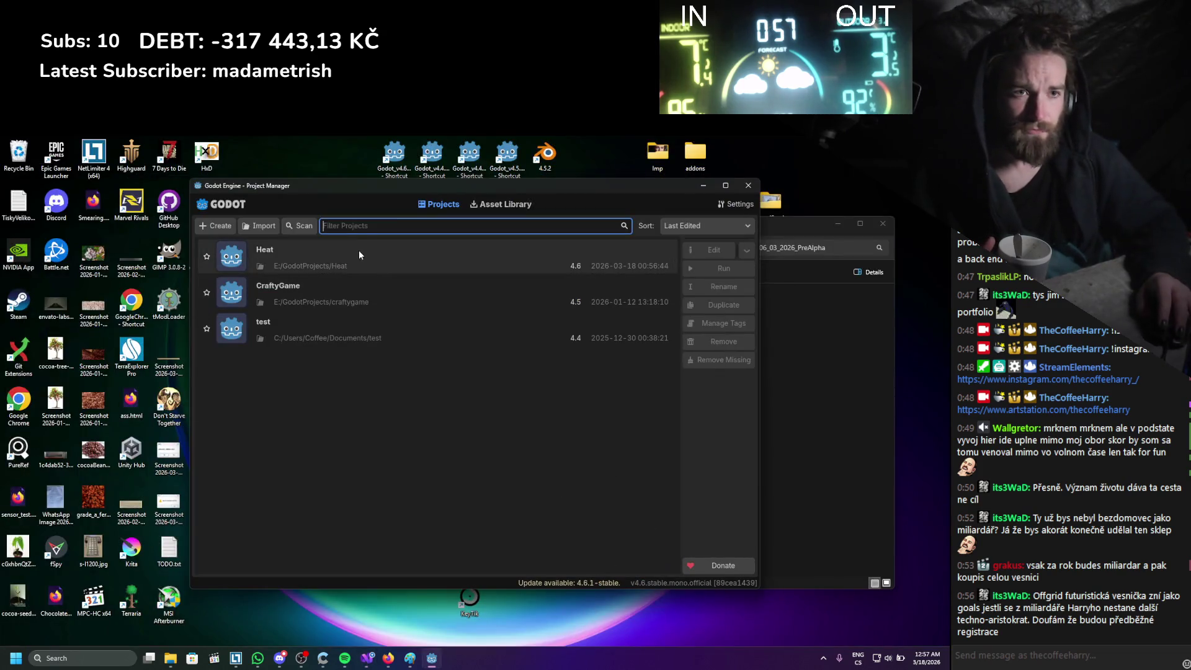
Open the Heat project and check My Dock and the output log for loaded items.
double_click(358, 255)
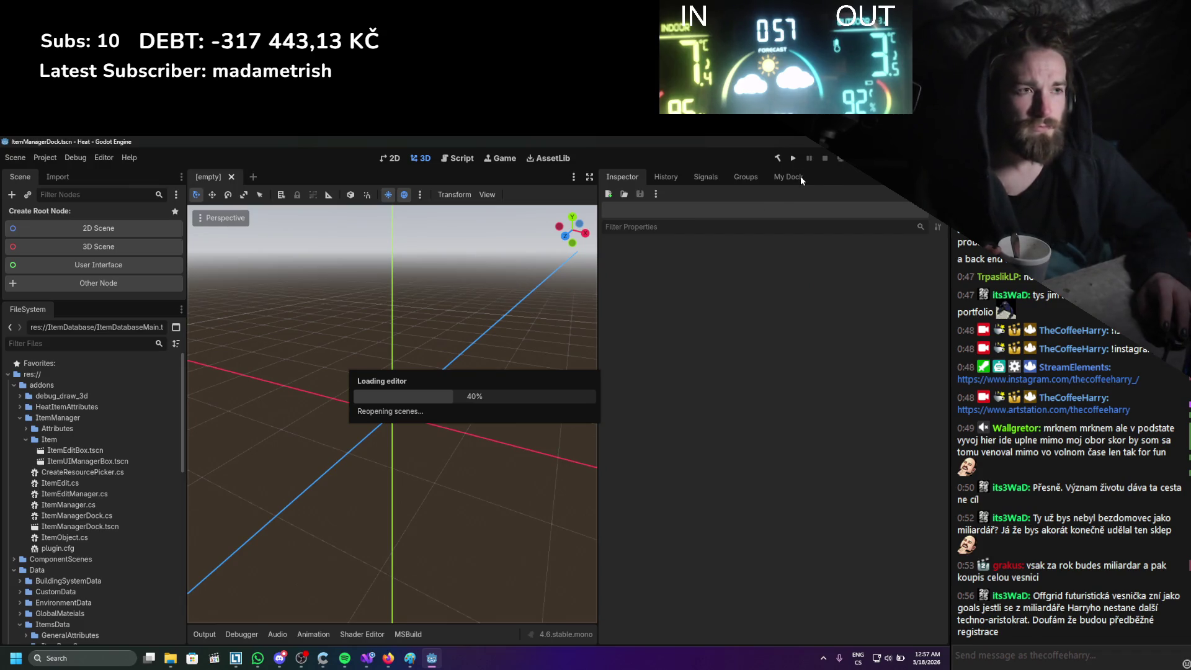
click(793, 178)
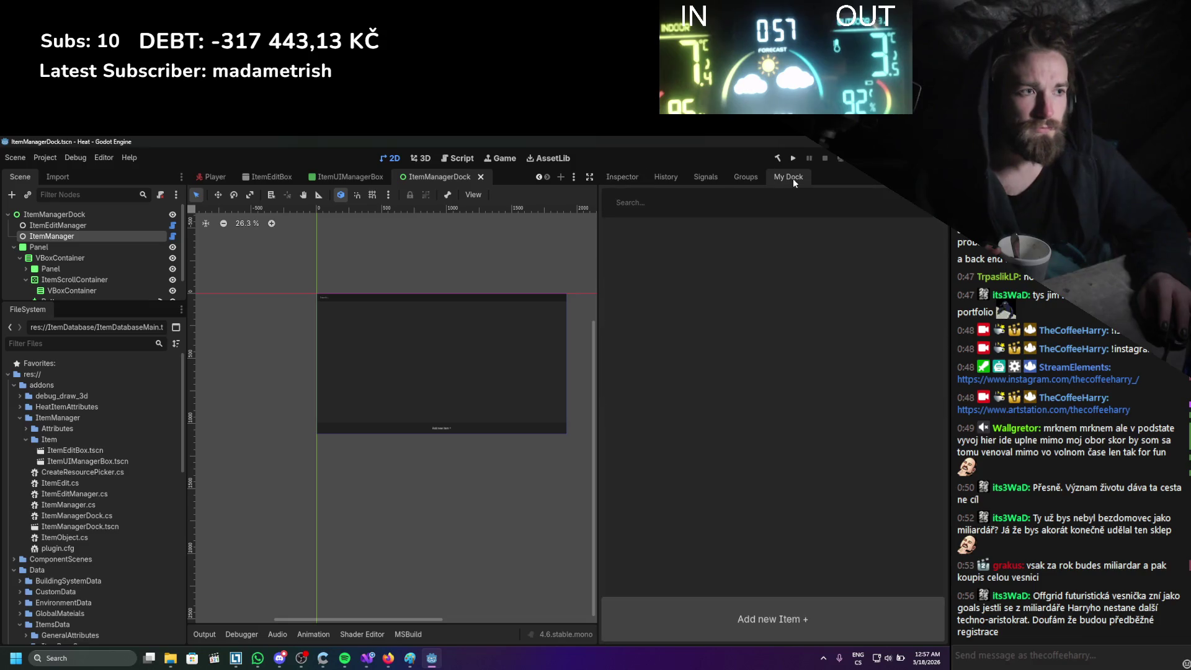
click(203, 636)
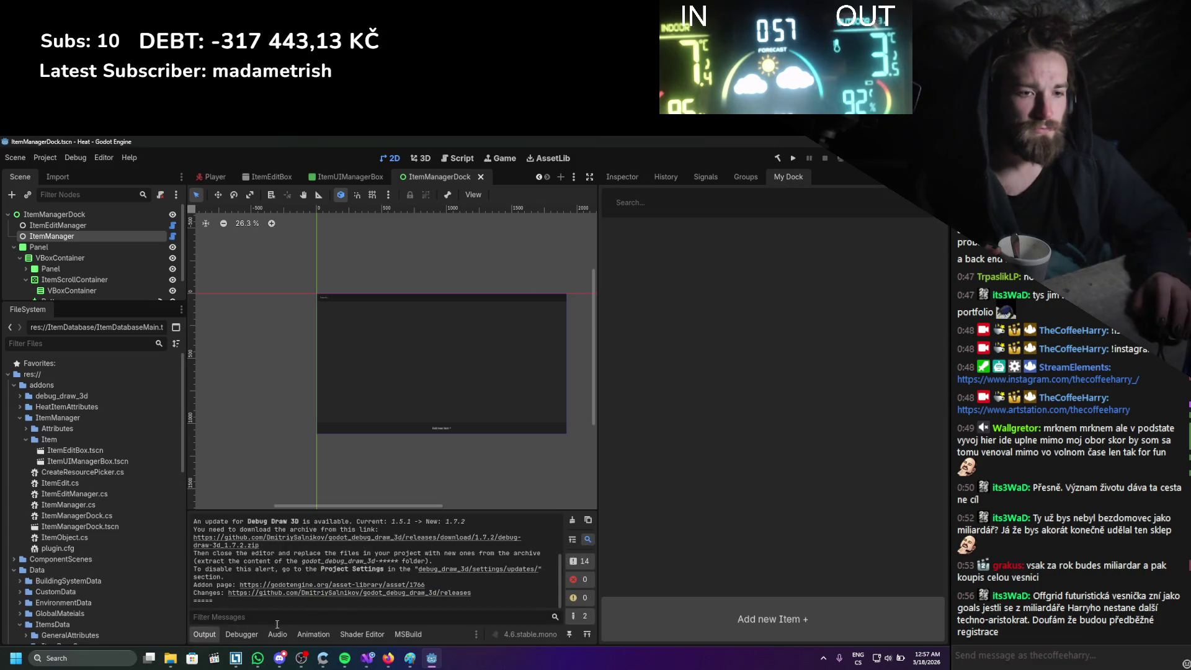
scroll(366, 574, up, 5)
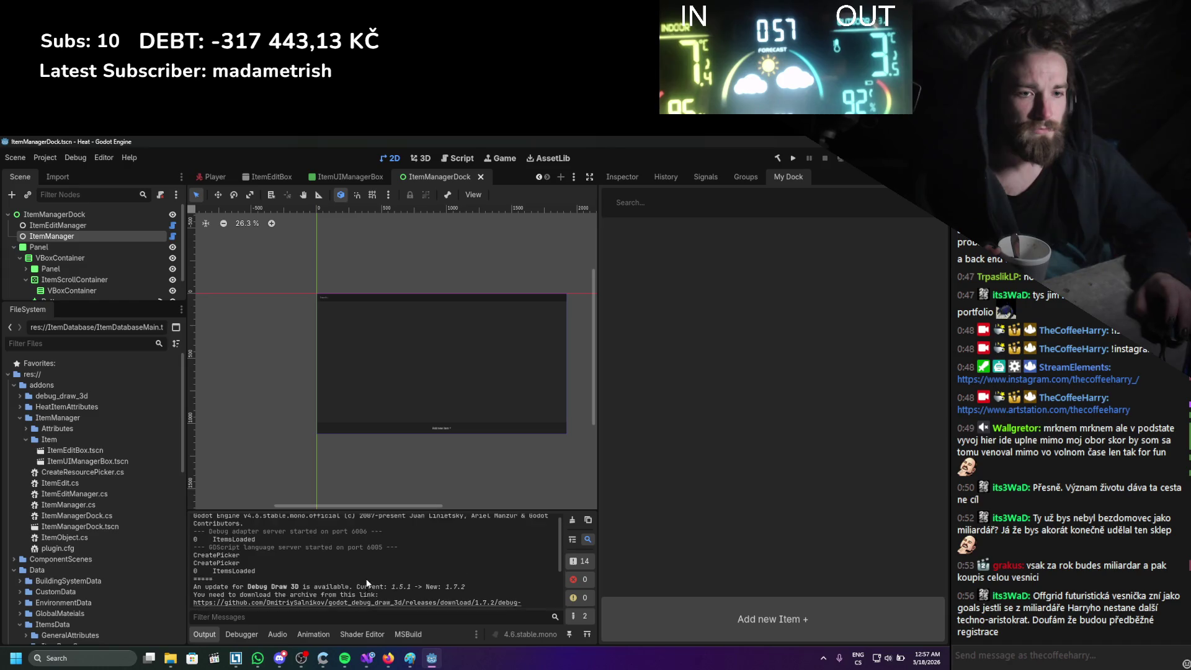
scroll(366, 578, down, 5)
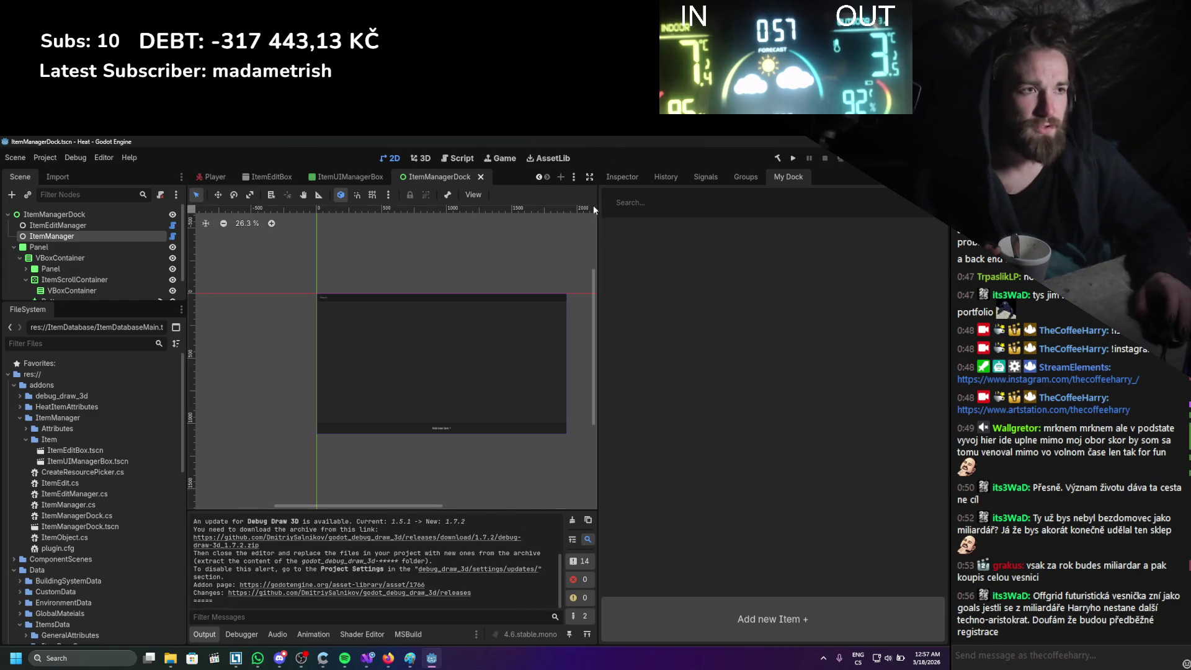
click(620, 182)
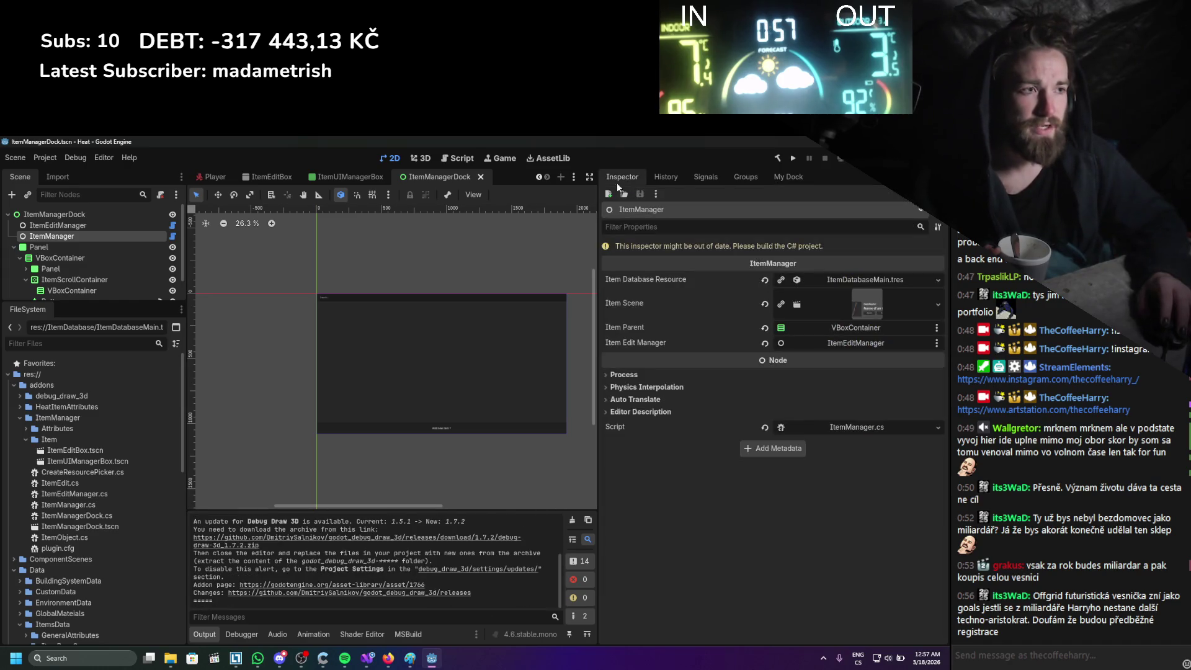
click(787, 179)
Toggle the ItemManager plugin off and on in Project Settings, then show the empty My Dock.
click(44, 158)
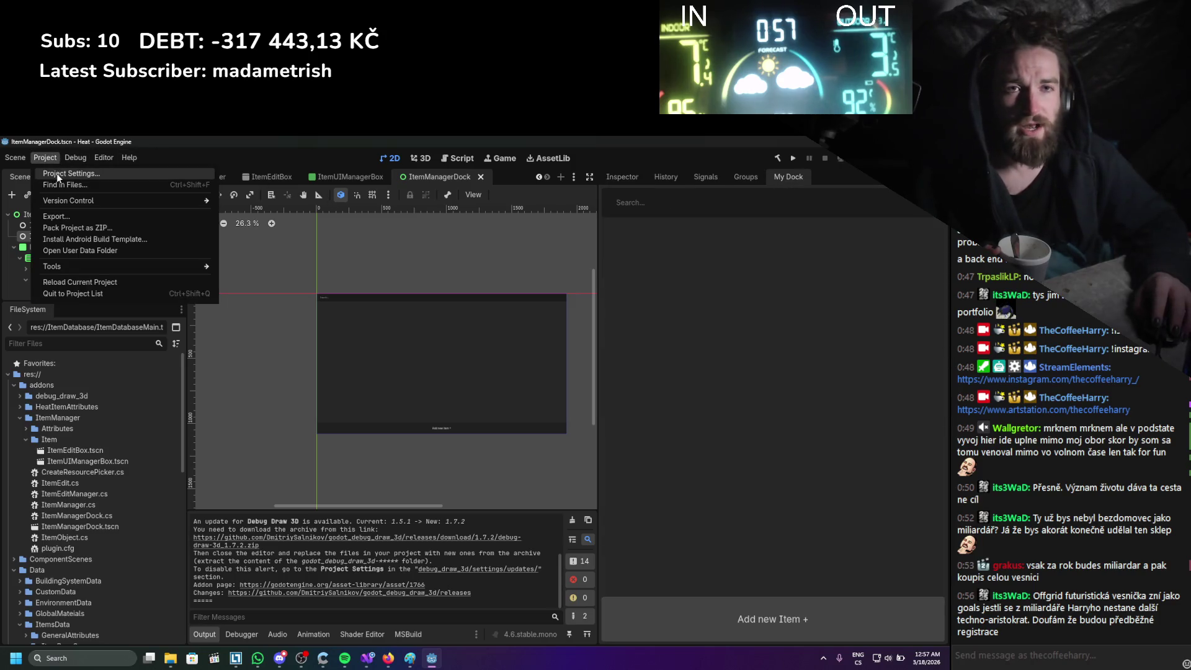
click(57, 176)
click(235, 188)
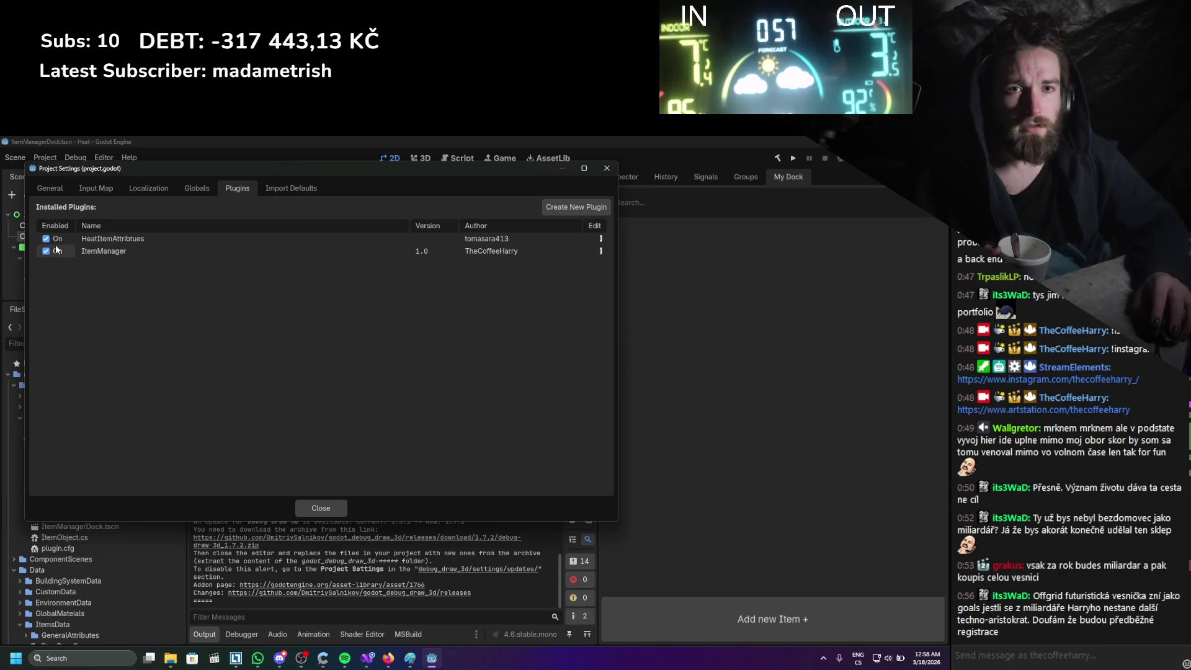
click(46, 251)
click(45, 251)
click(606, 169)
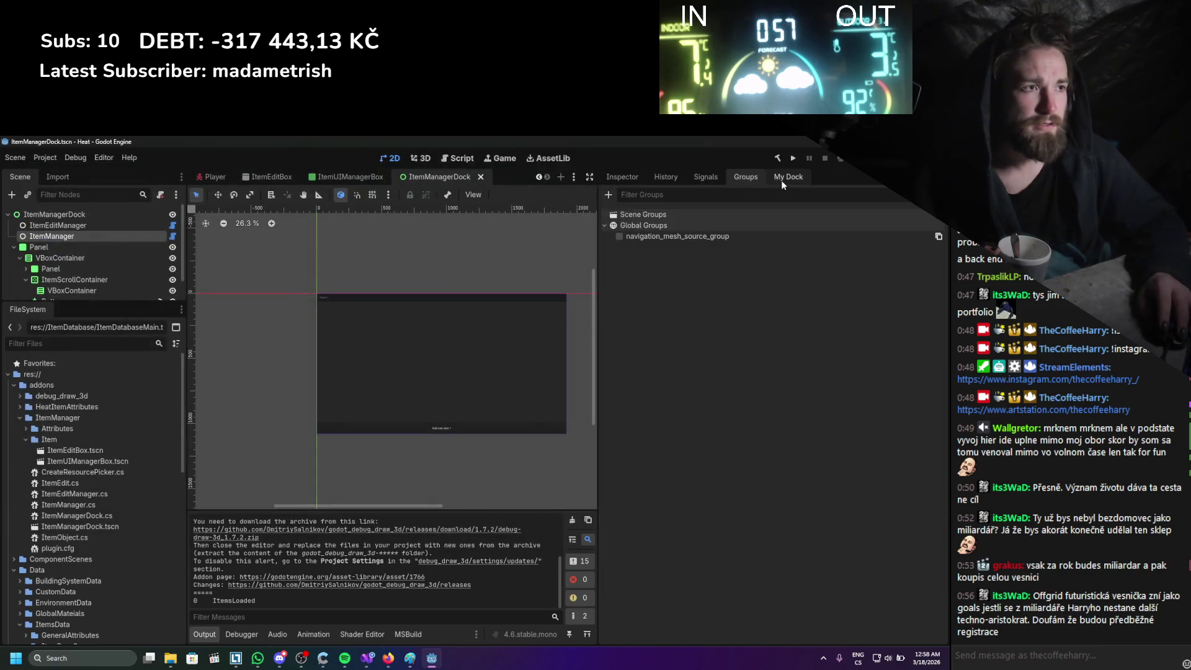
click(783, 178)
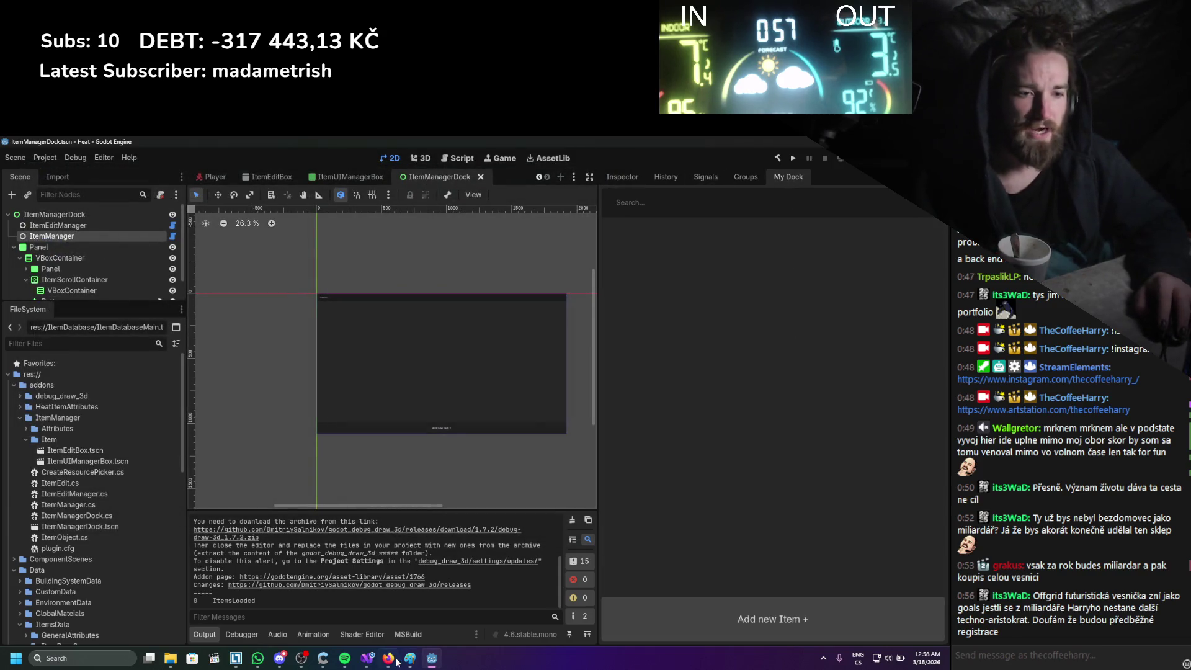
Delete the '= new Dictionary<long, ItemPattern>()' initializer from the items field in ItemDatabaseResource.cs.
click(368, 658)
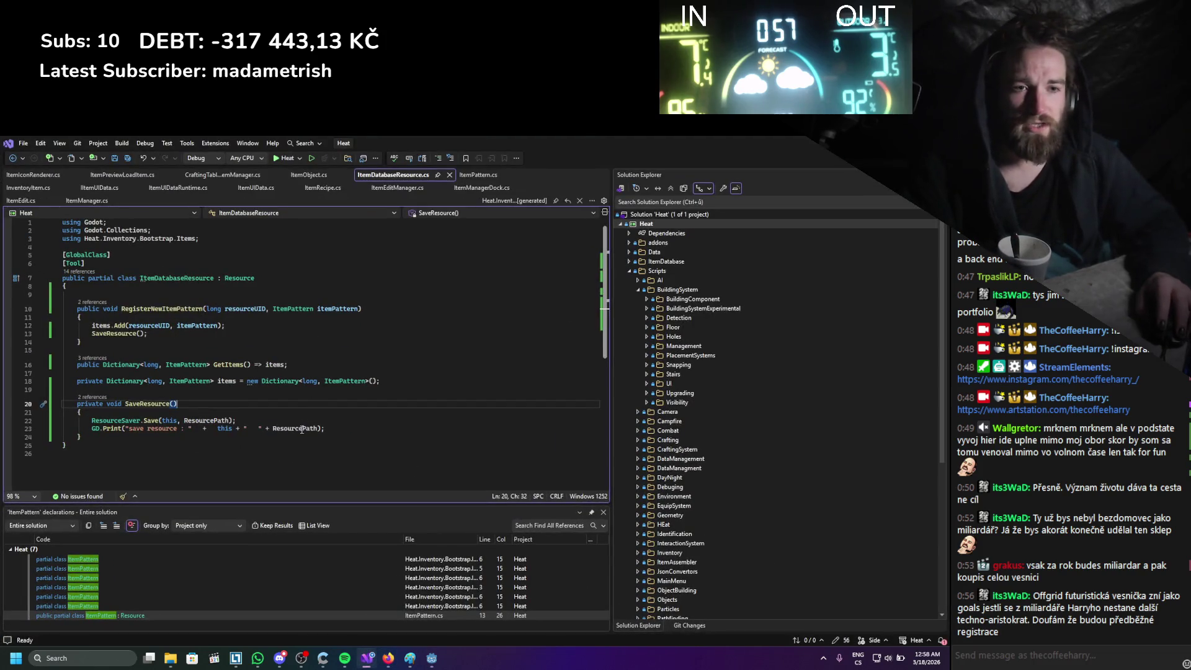
drag(380, 381, 222, 381)
text(tems)
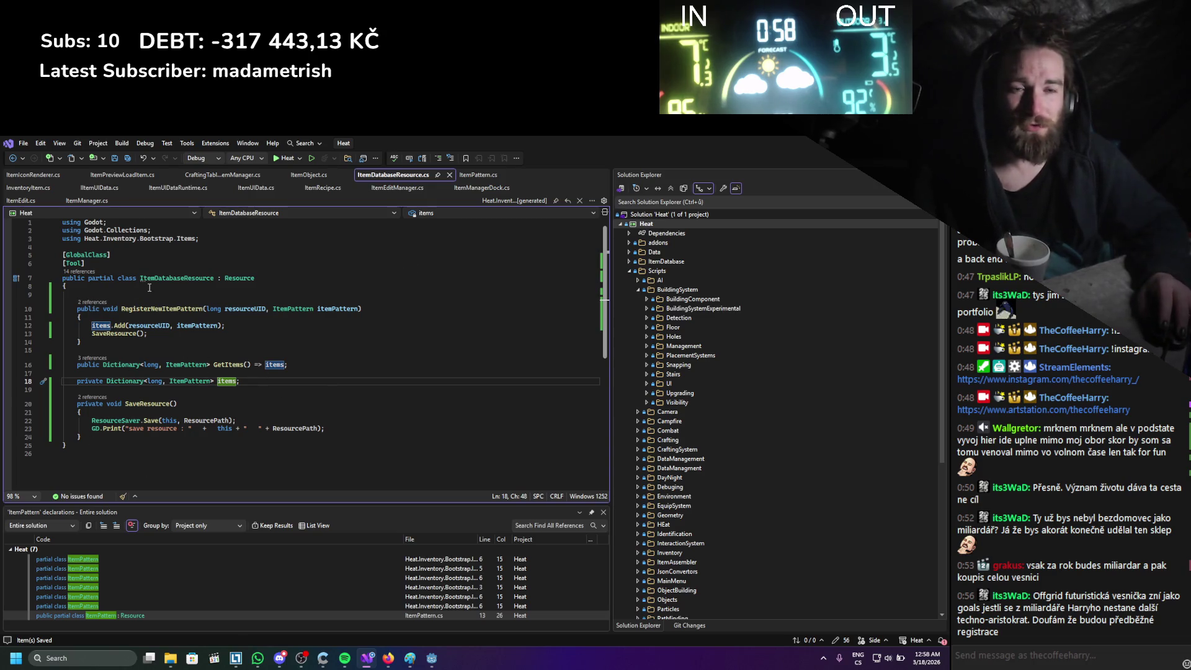
Add an [Export] attribute above the items field and return to Godot to rebuild.
click(107, 376)
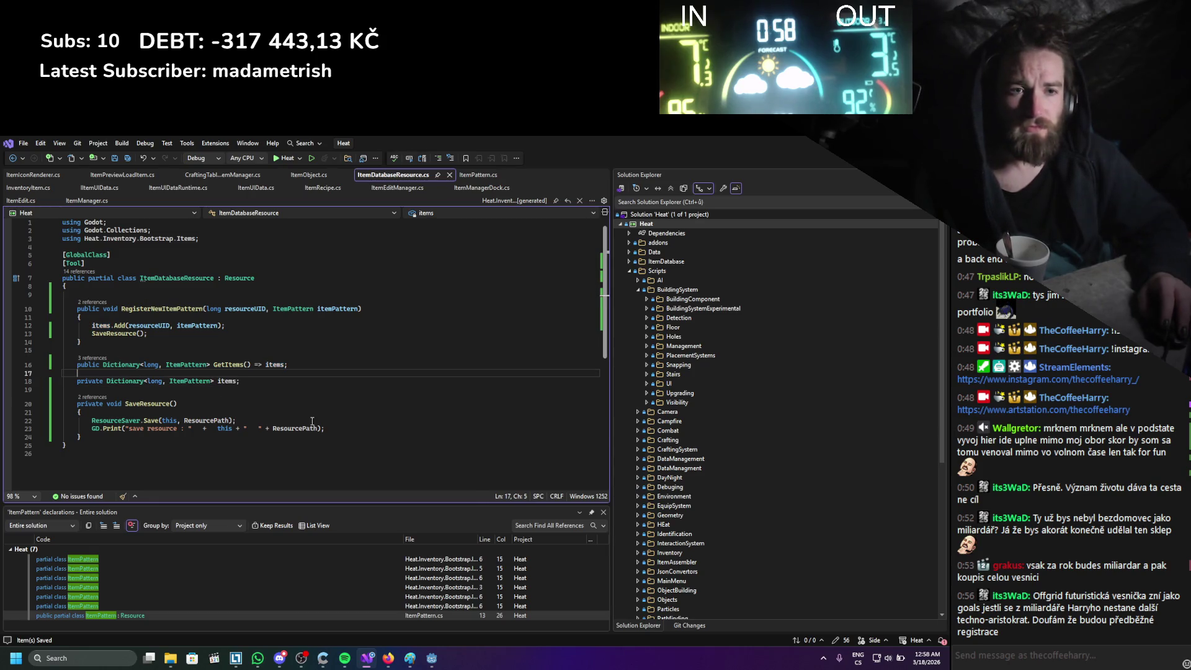
key(Return)
text([)
text(Exp)
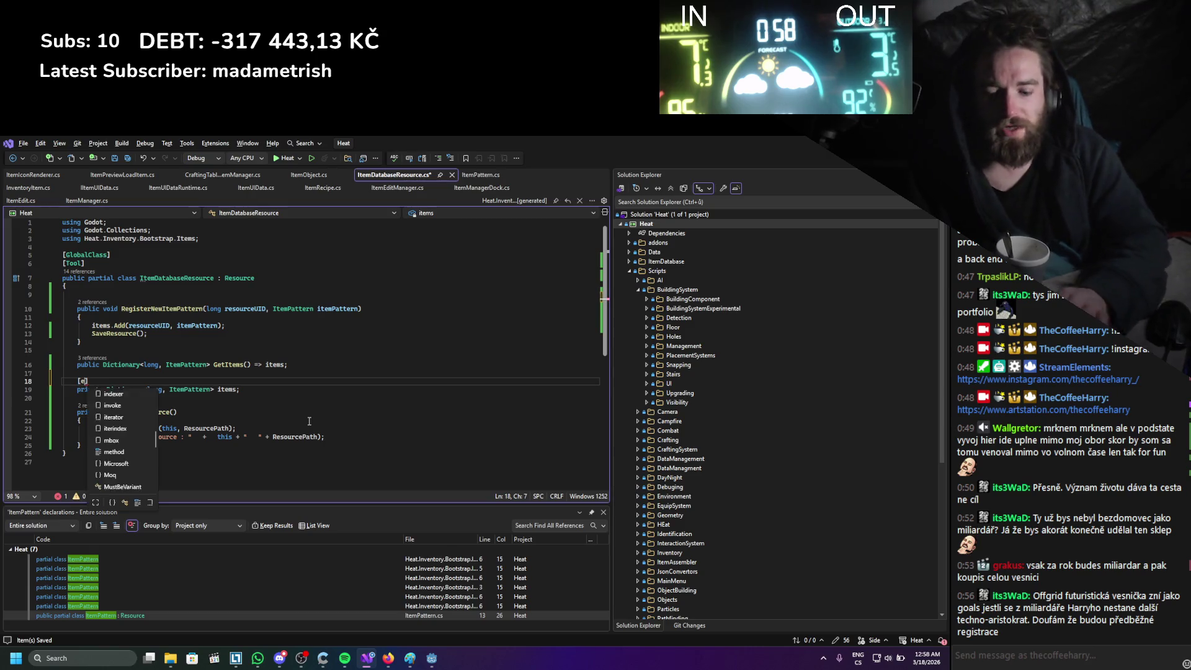
key(Tab)
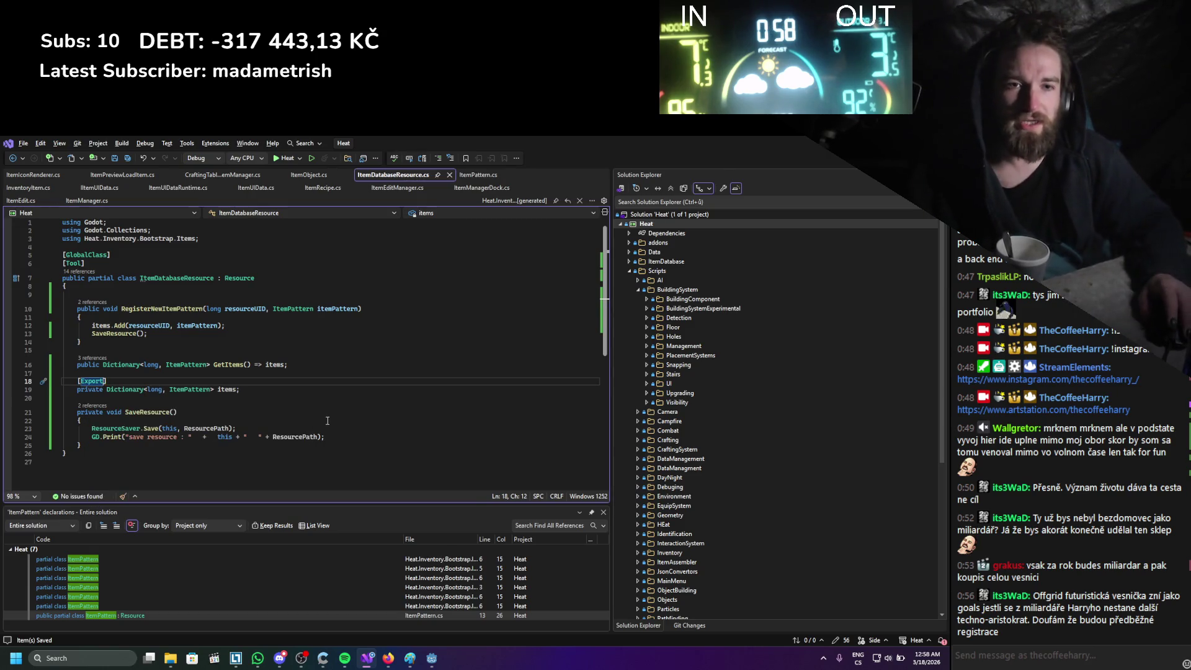
click(337, 421)
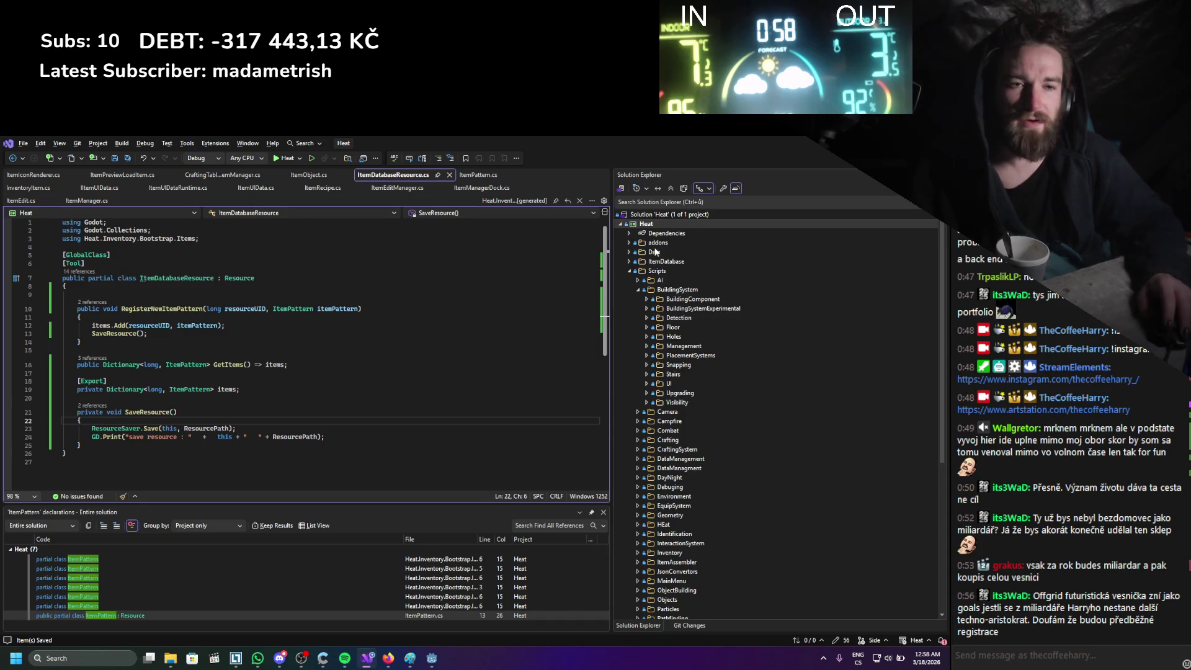
key(alt+Tab)
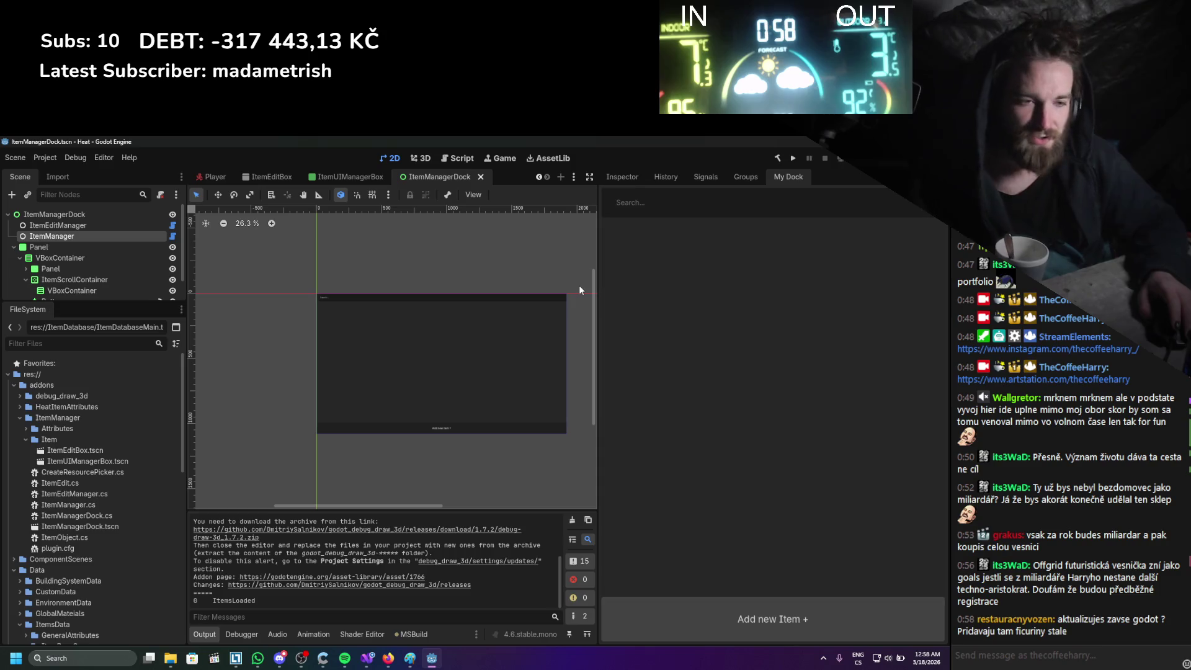
Try the FileSystem dock in the bottom panel and in split view, then restore it.
scroll(174, 416, down, 10)
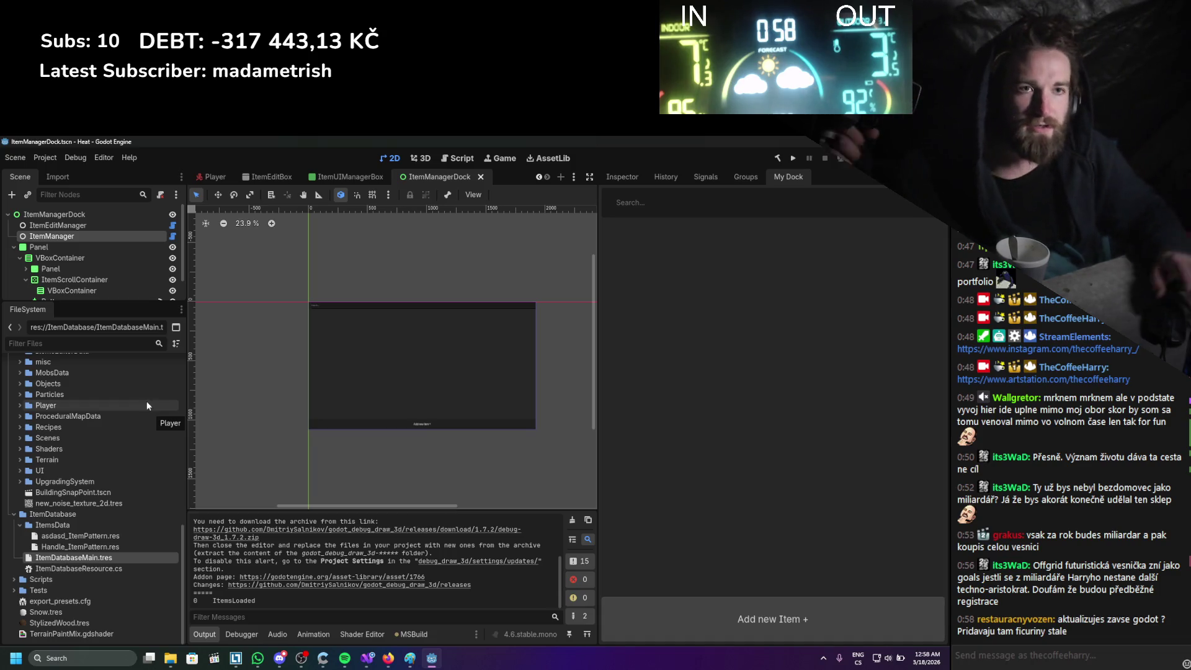
mouse_move(48, 313)
mouse_down()
mouse_move(282, 387)
mouse_move(335, 558)
mouse_move(335, 540)
mouse_up()
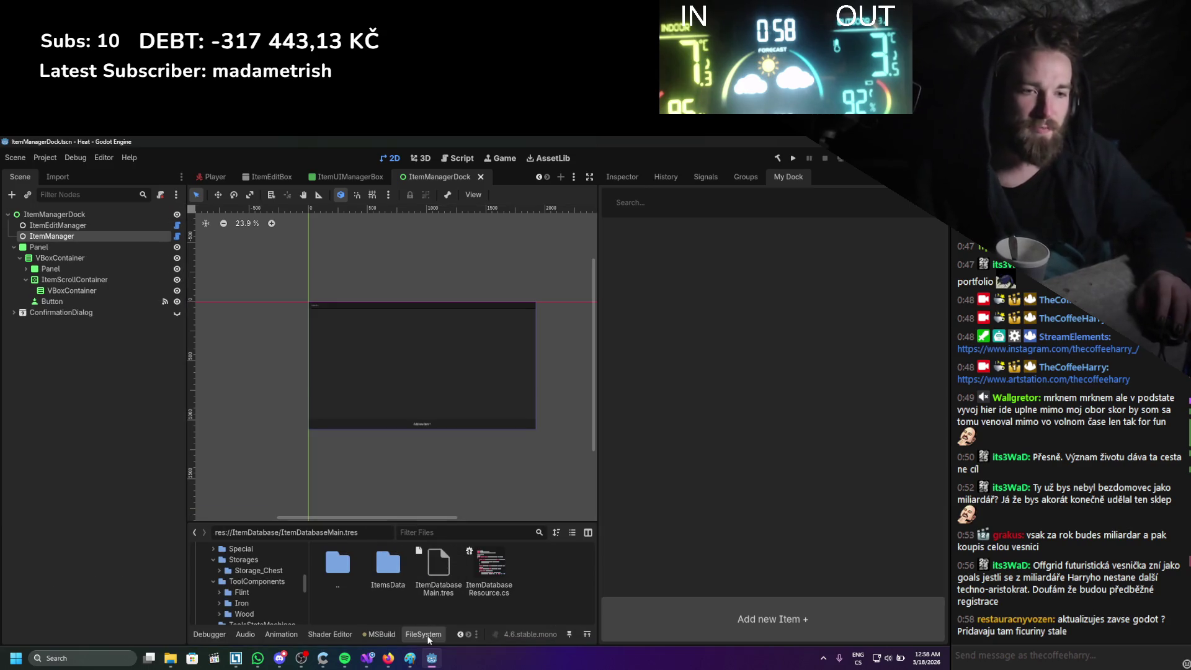
mouse_move(423, 634)
mouse_down()
mouse_move(101, 514)
mouse_move(49, 256)
mouse_up()
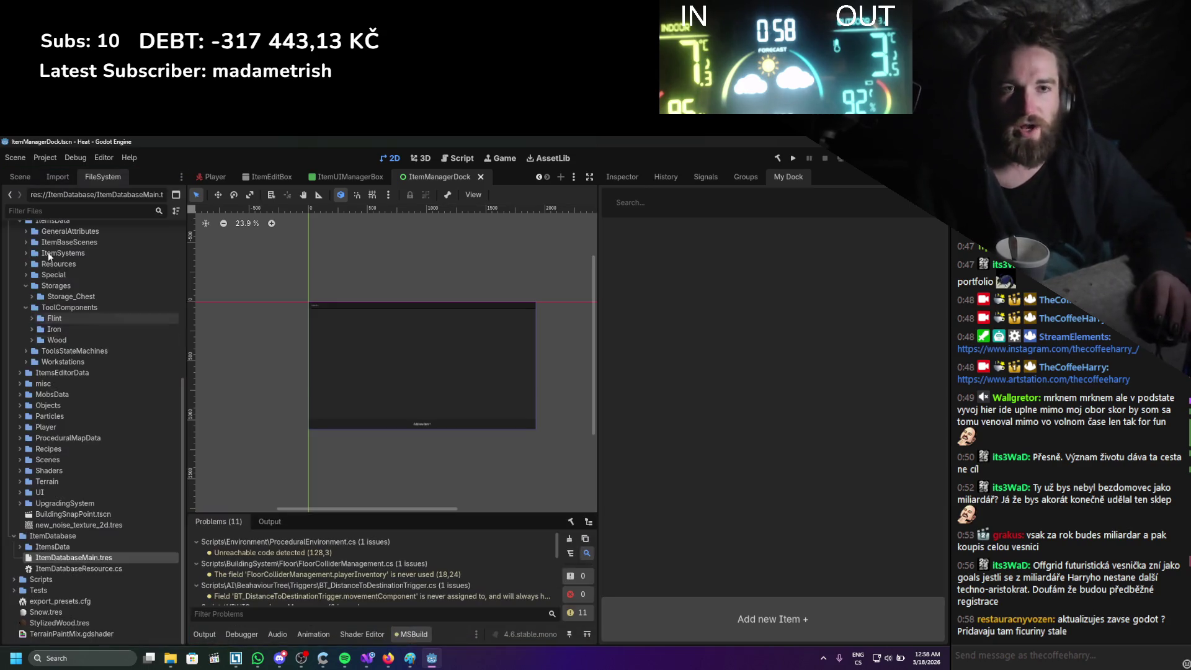
click(176, 196)
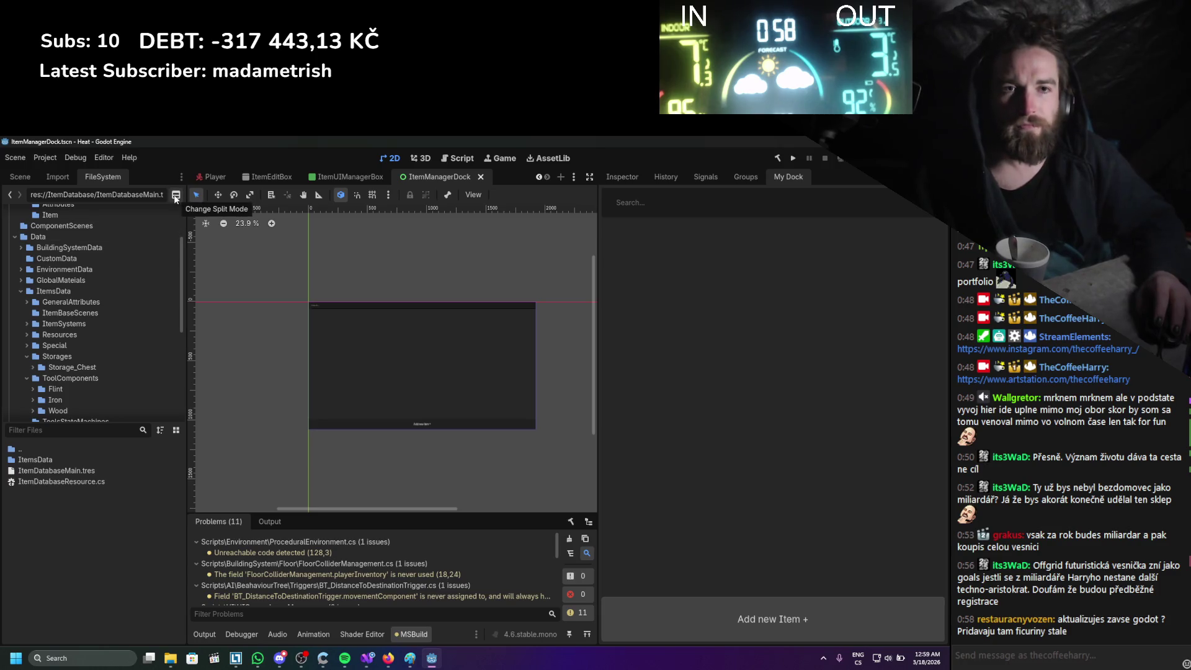
click(175, 195)
click(177, 211)
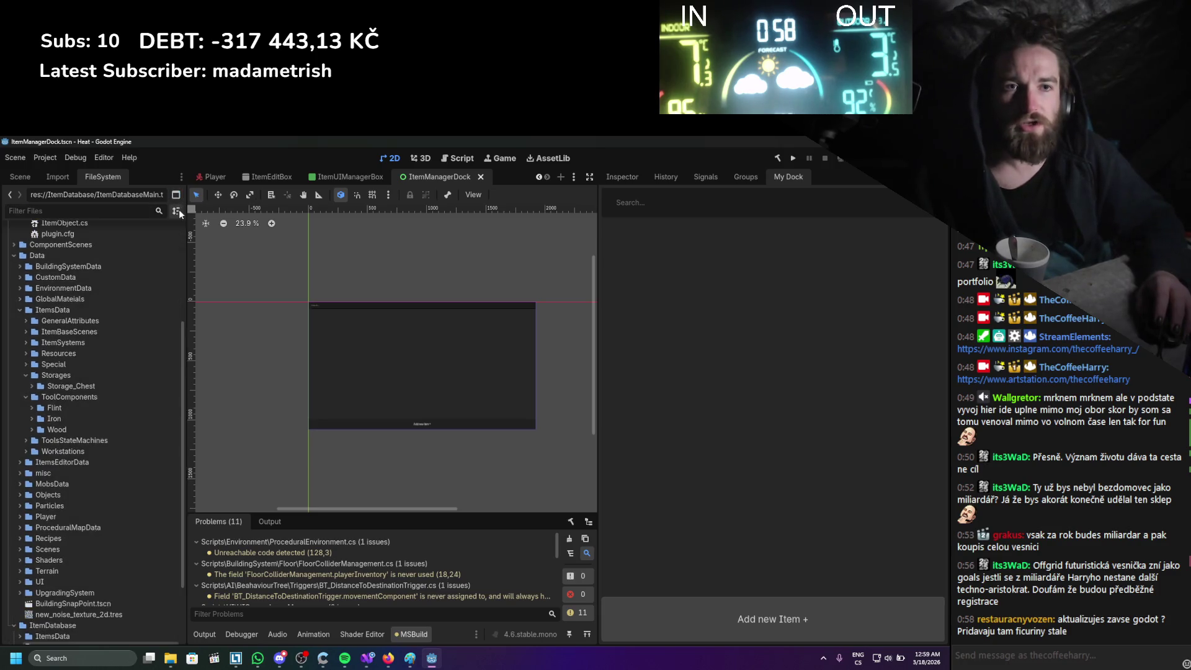
click(176, 211)
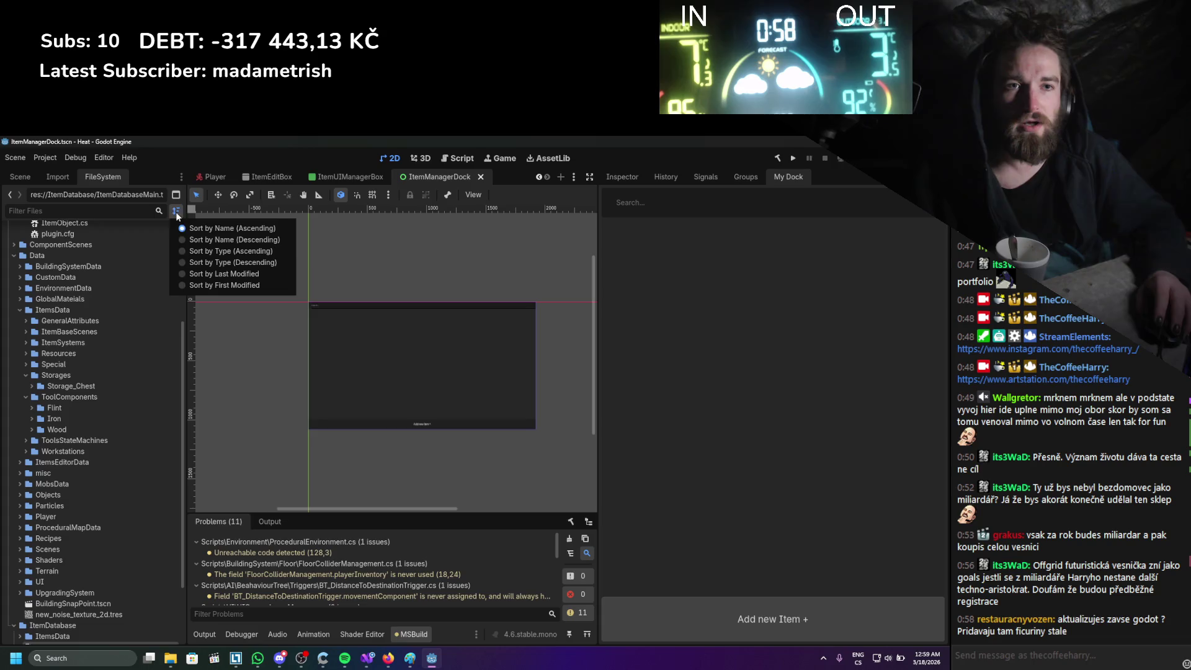
click(176, 178)
Move the FileSystem dock to the lower-left slot, shorten it, and scroll to ItemDatabase.
click(180, 177)
click(120, 228)
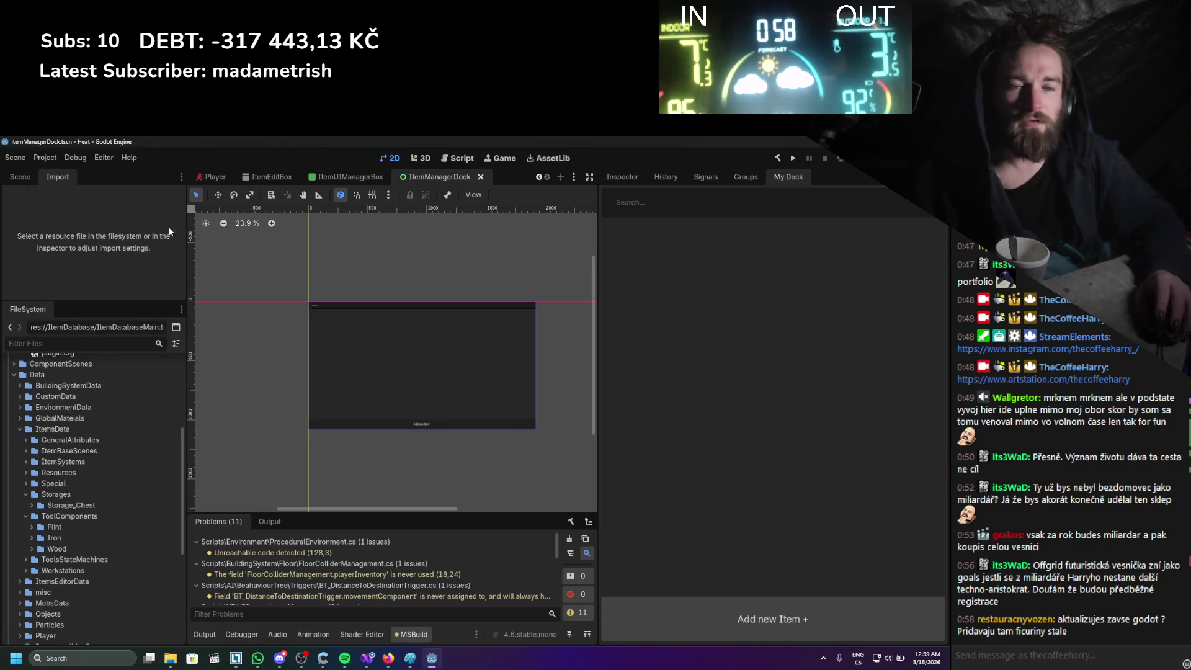
drag(112, 302, 114, 365)
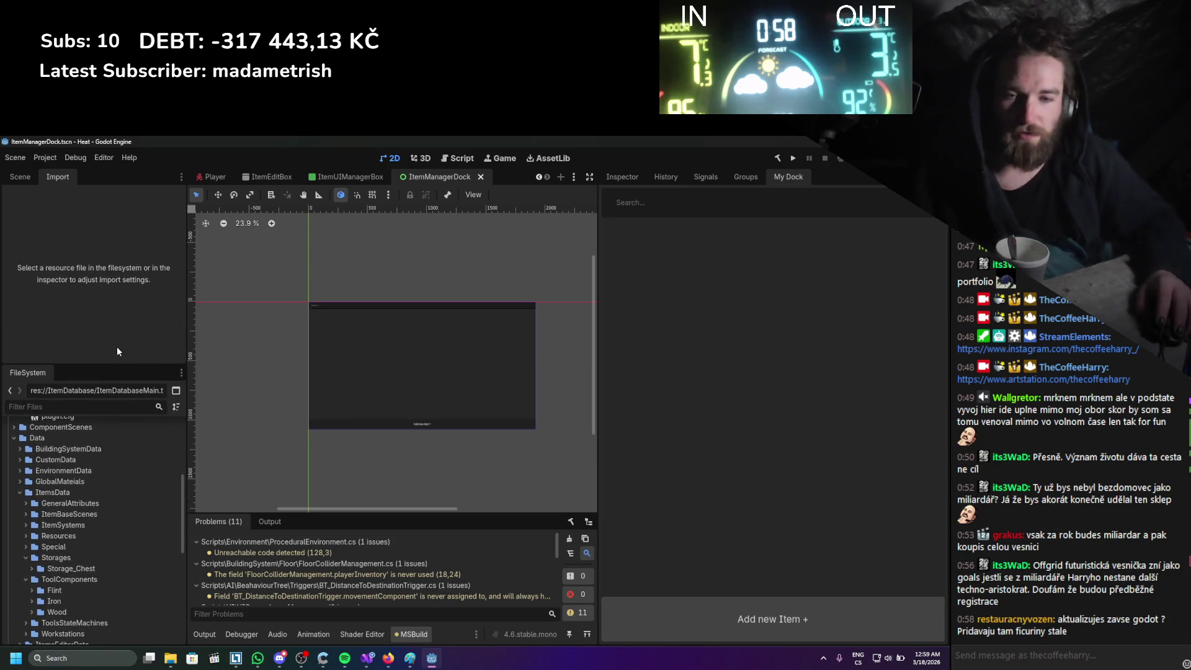
scroll(78, 503, down, 10)
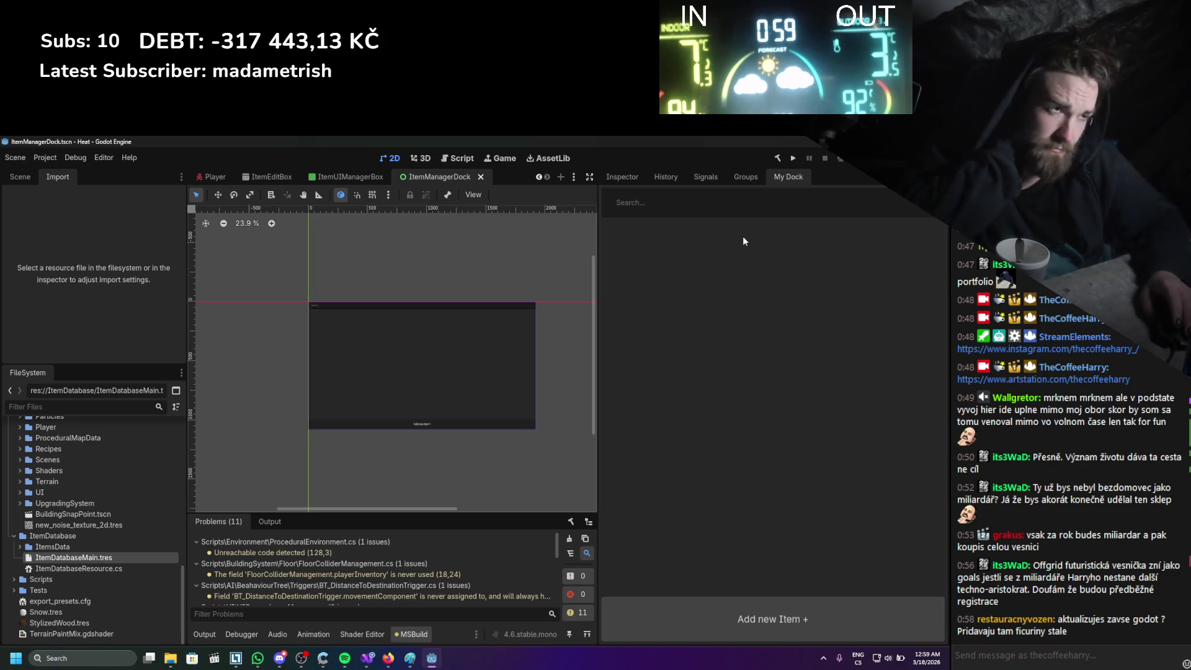
Toggle the ItemManager plugin off and on in Project Settings and show My Dock.
click(41, 161)
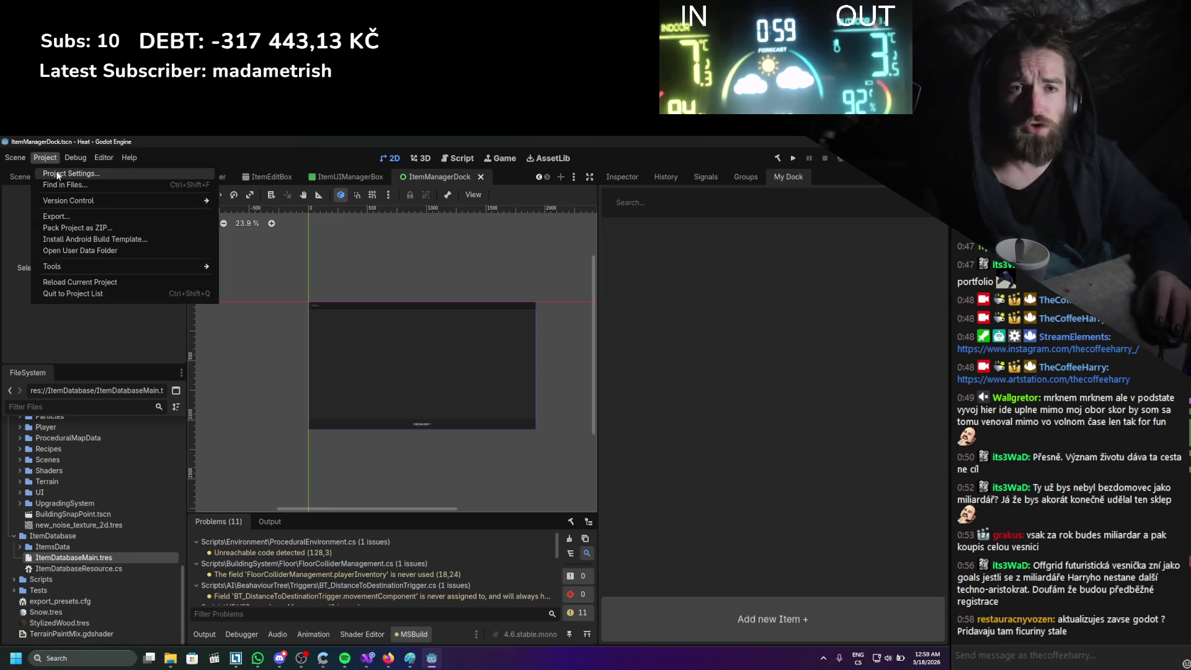
click(62, 175)
click(45, 251)
click(46, 250)
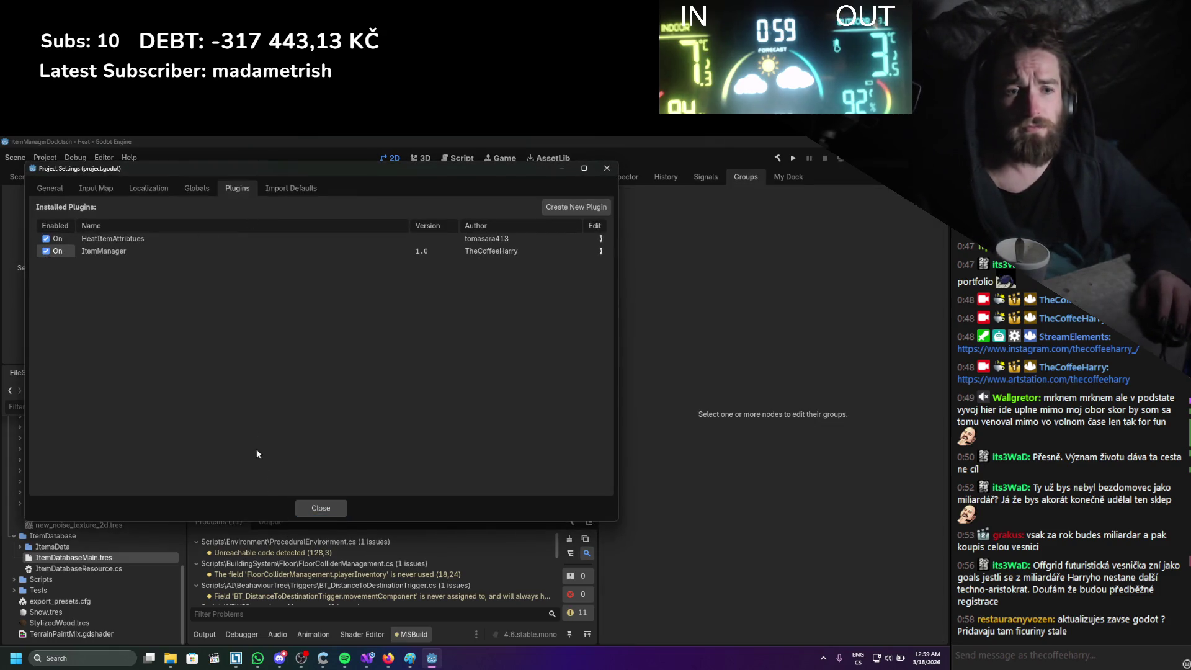
click(318, 510)
click(794, 176)
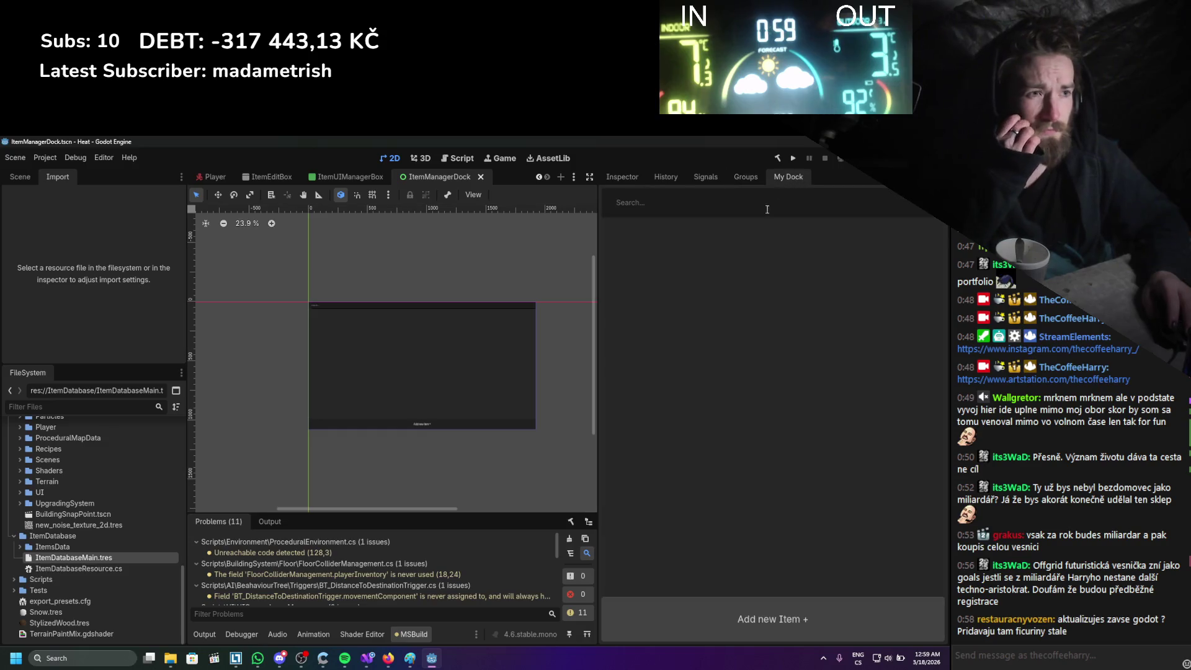
Add, edit and update a new item, creating yysdccccc_ItemPattern.res in ItemsData.
click(742, 624)
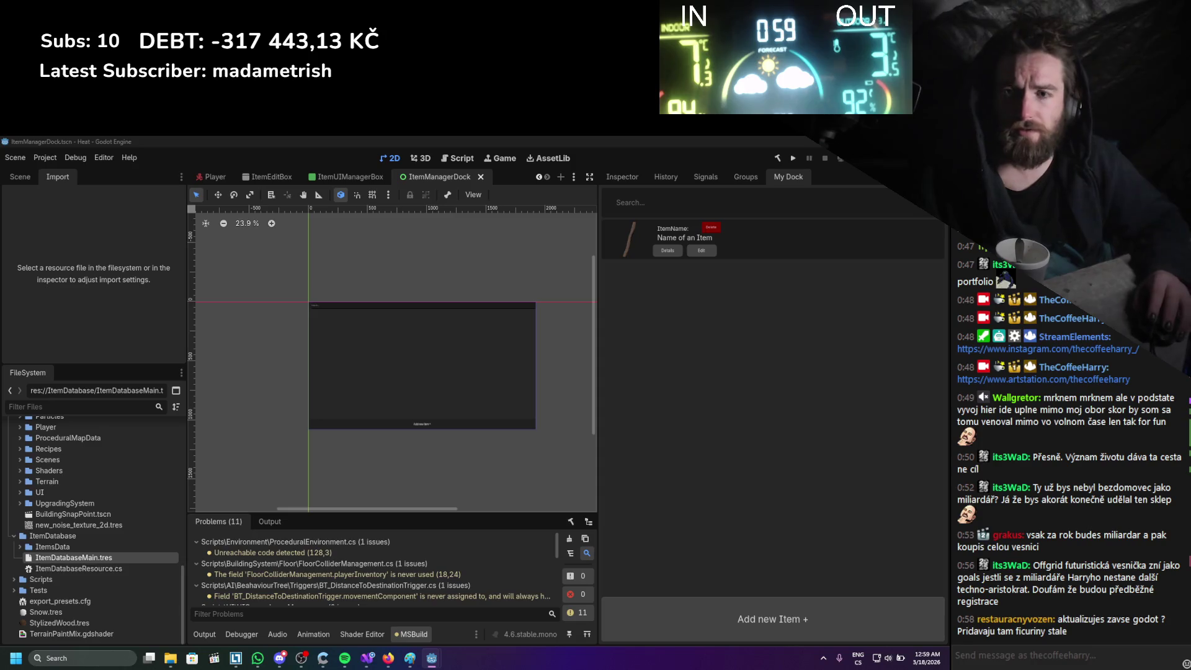
click(702, 250)
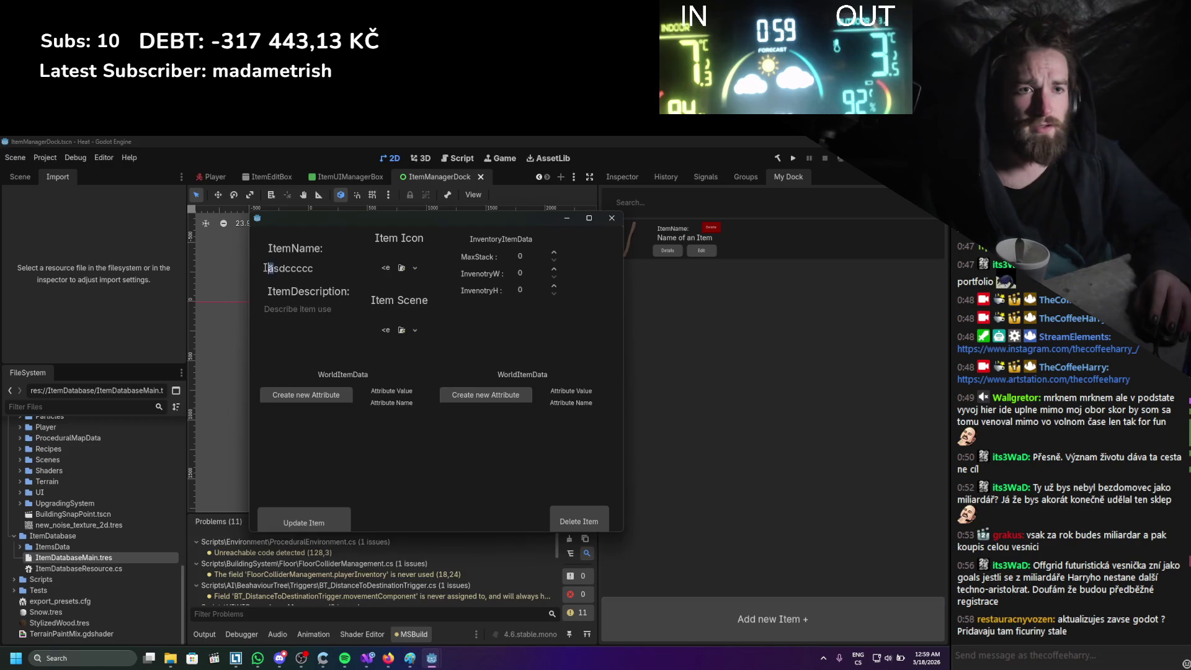
click(325, 515)
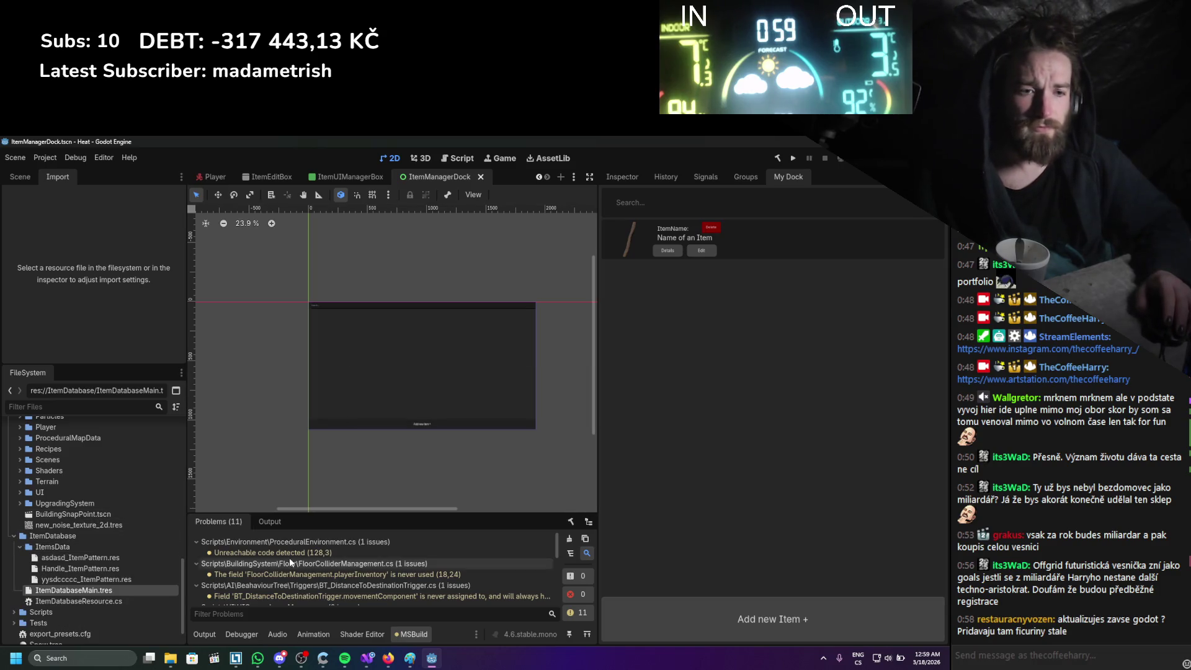
scroll(304, 558, down, 3)
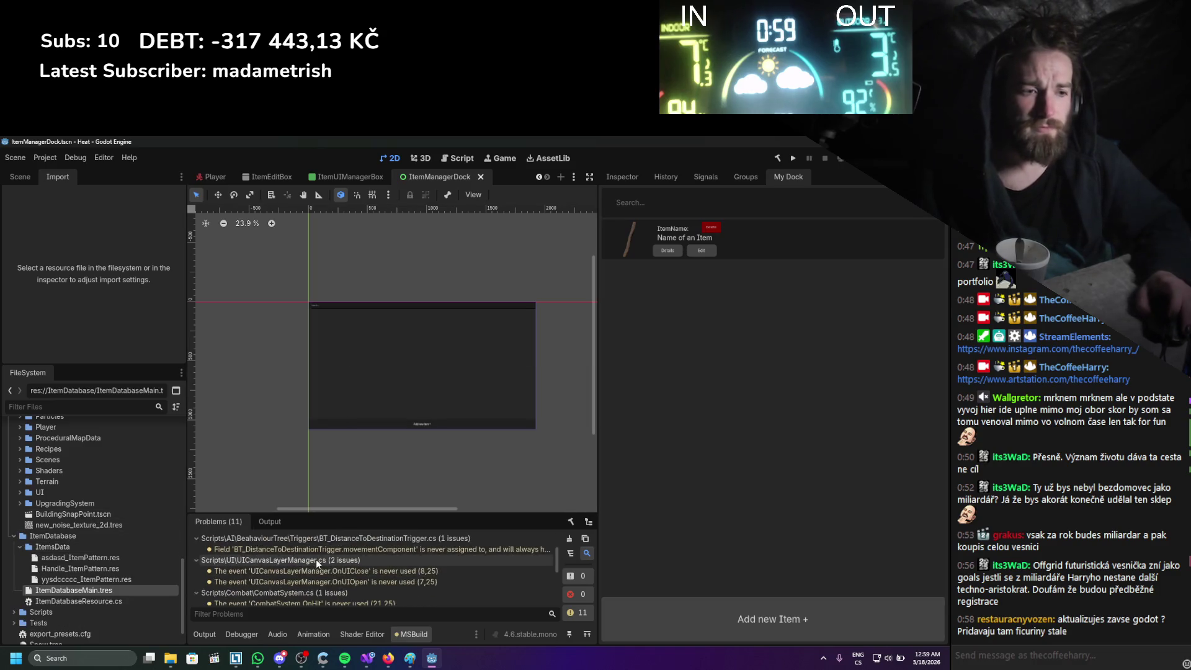
Inspect ItemDatabaseMain.tres, expanding Items to confirm one ItemPattern entry of size 1.
click(622, 177)
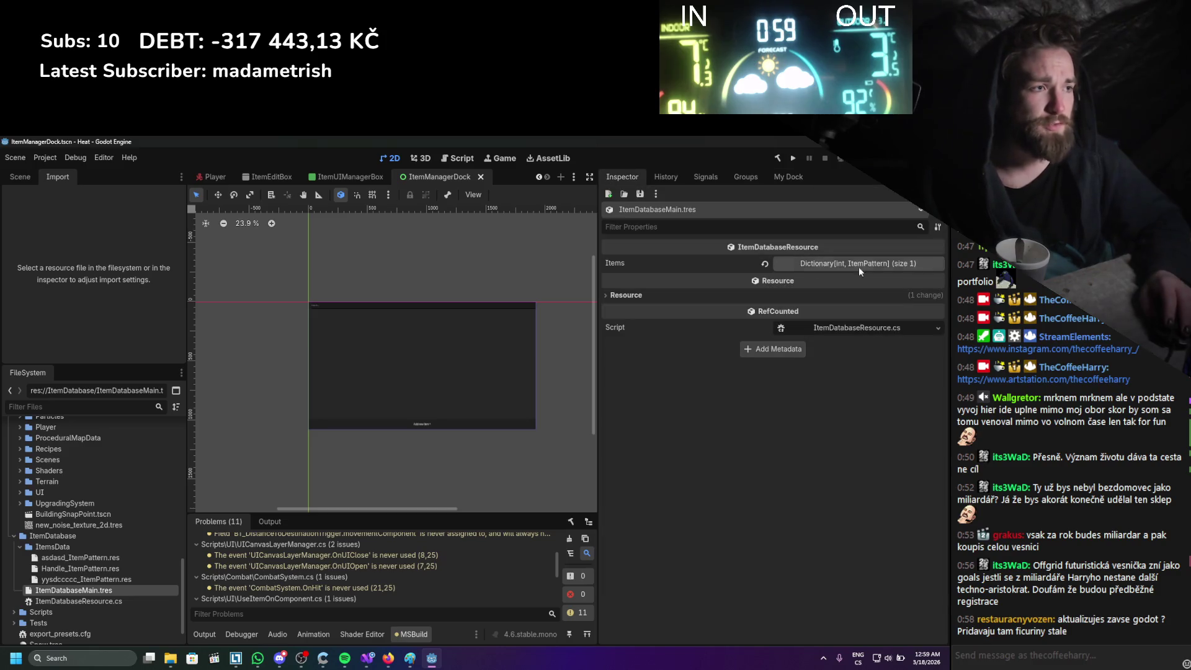
click(833, 264)
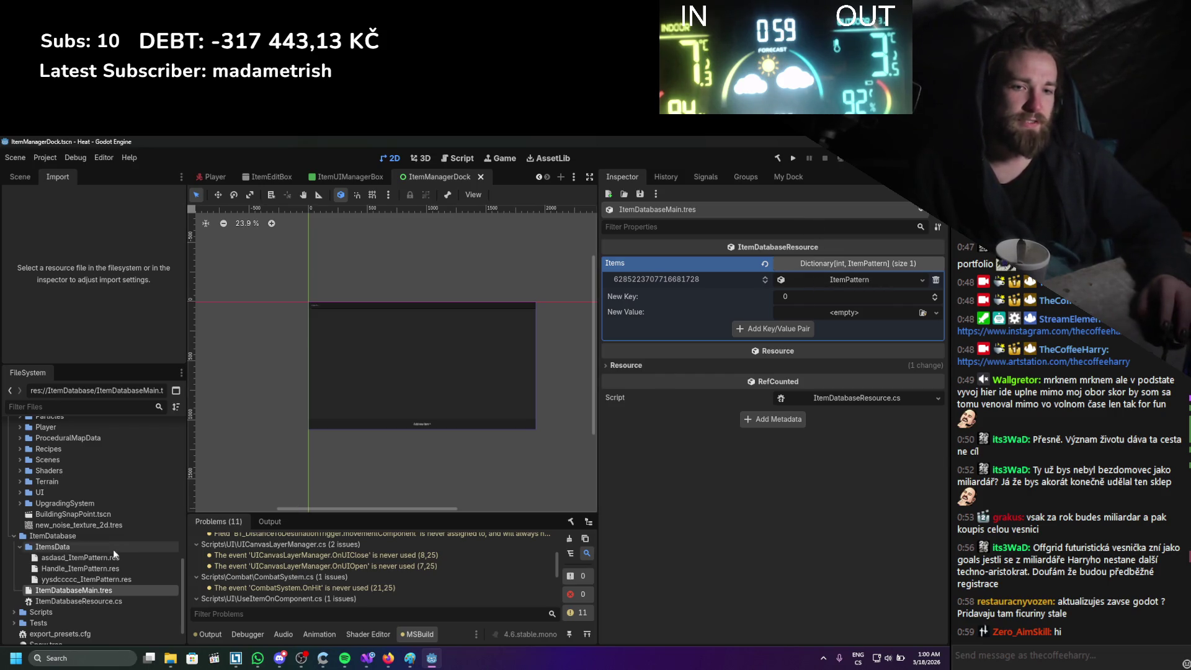
mouse_move(93, 579)
mouse_down()
mouse_move(845, 266)
mouse_move(846, 280)
mouse_move(787, 285)
mouse_move(799, 280)
mouse_move(840, 280)
mouse_up()
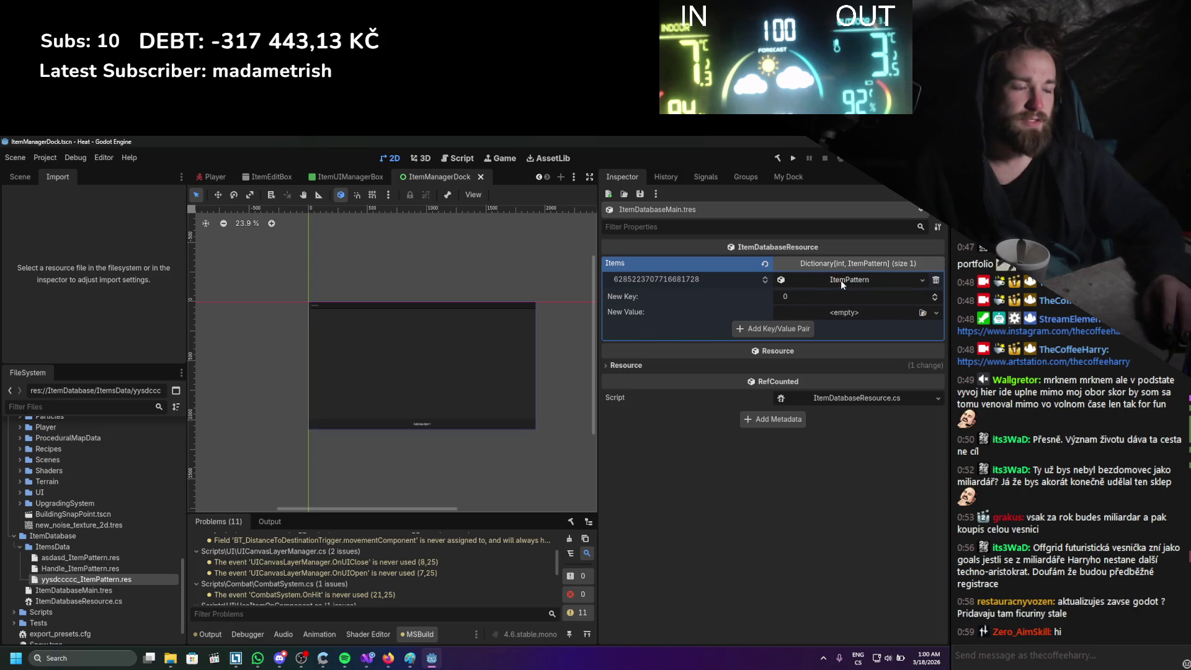
click(857, 279)
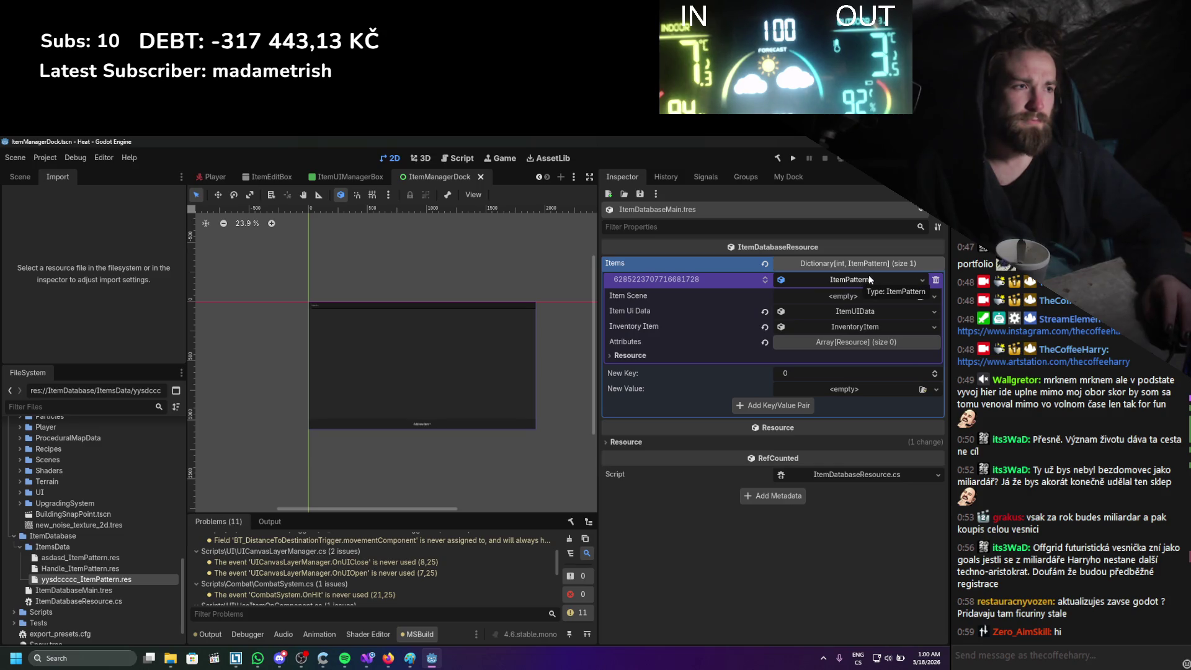
click(869, 276)
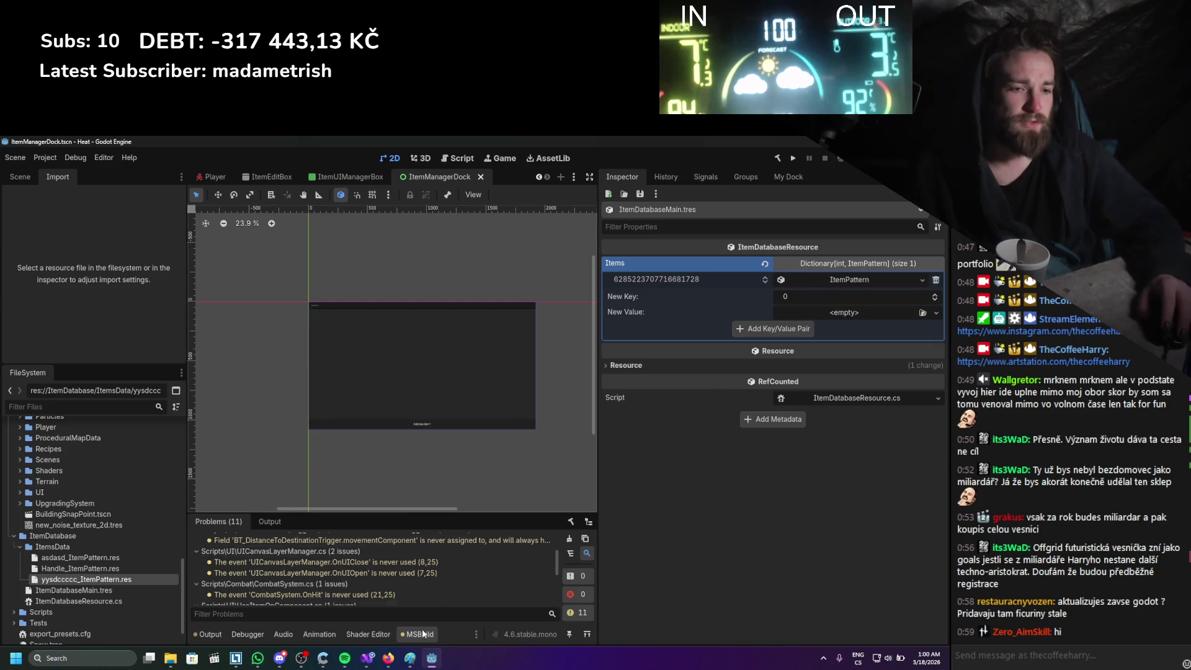
click(367, 662)
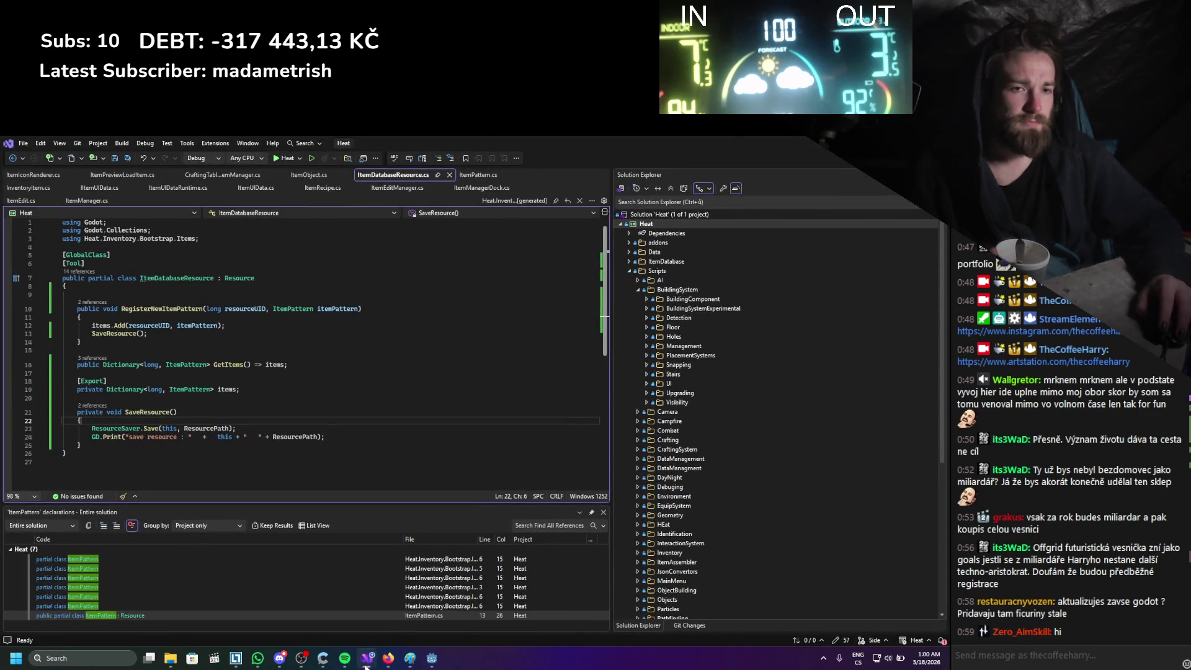
click(367, 666)
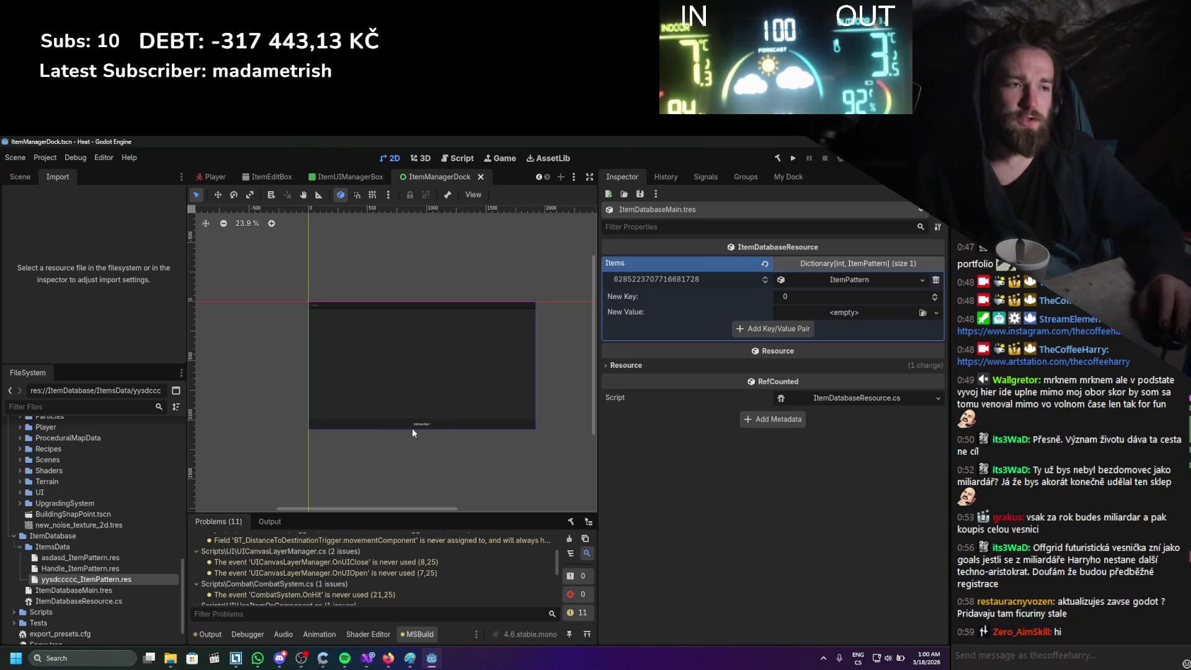